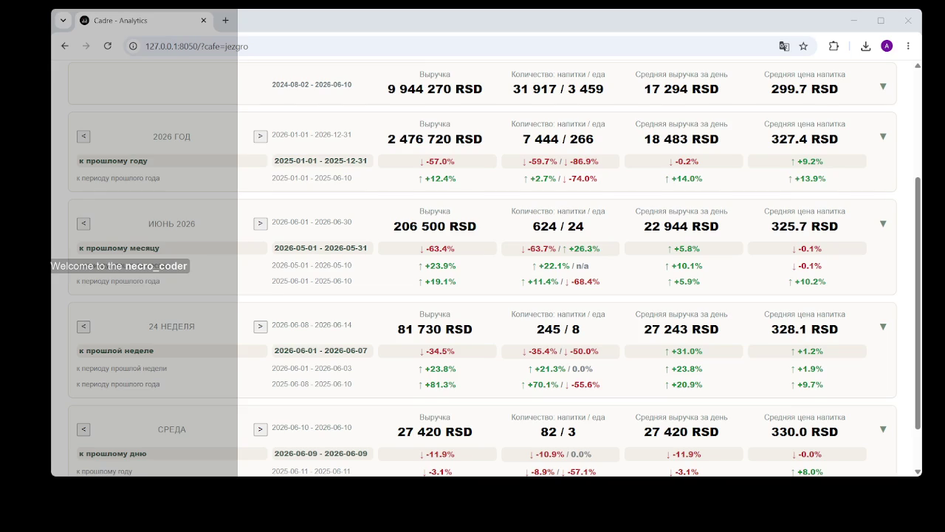
Open the Jezgro analytics dashboard with 35 376 units sold and 9 944 270 RSD total revenue.
left_click(484, 457)
scroll(432, 260, "down", 2)
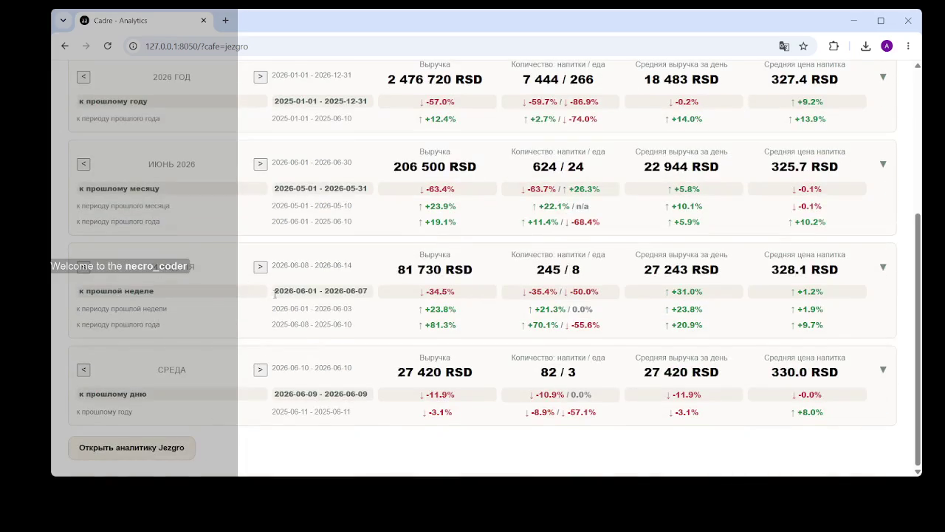
scroll(211, 301, "up", 4)
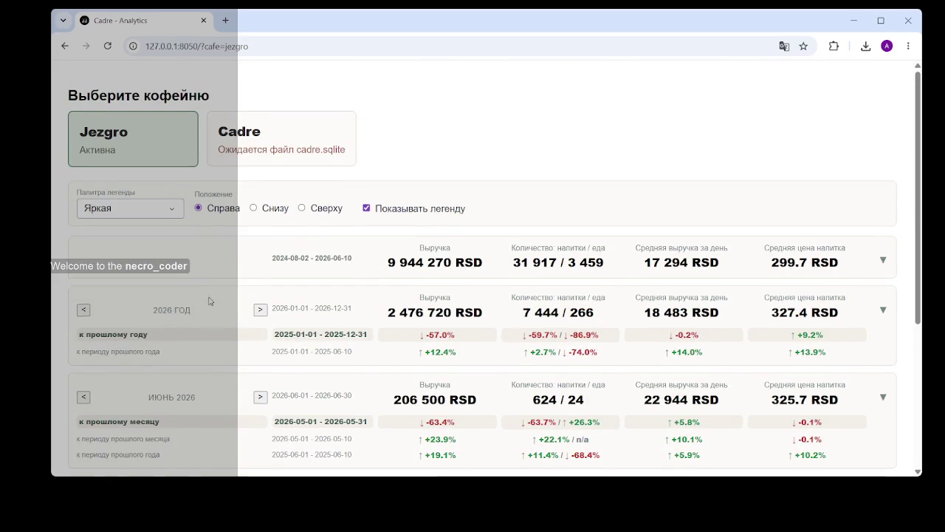
scroll(210, 300, "down", 3)
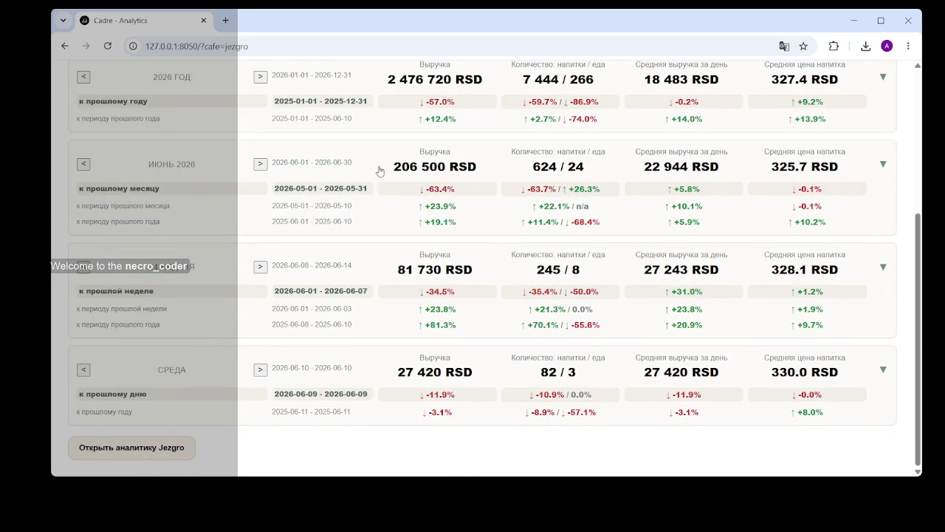
left_click(169, 452)
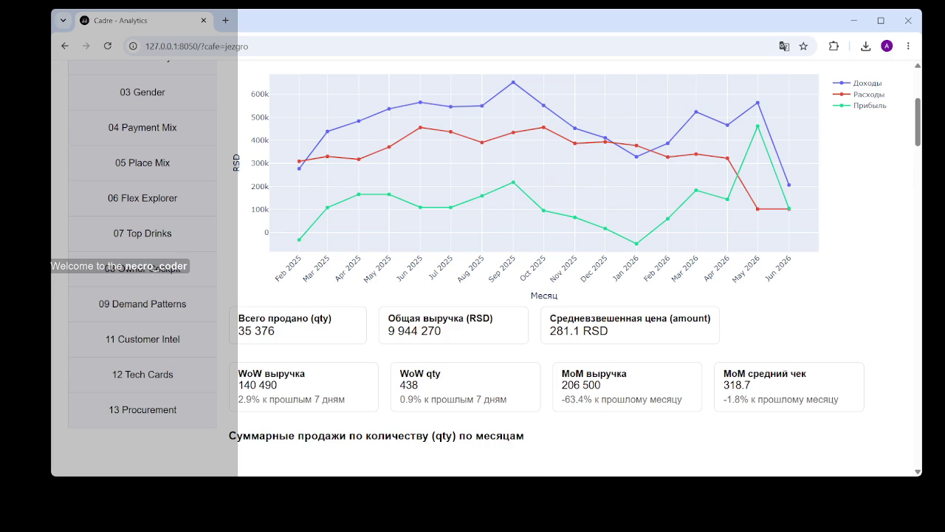
left_click(267, 45)
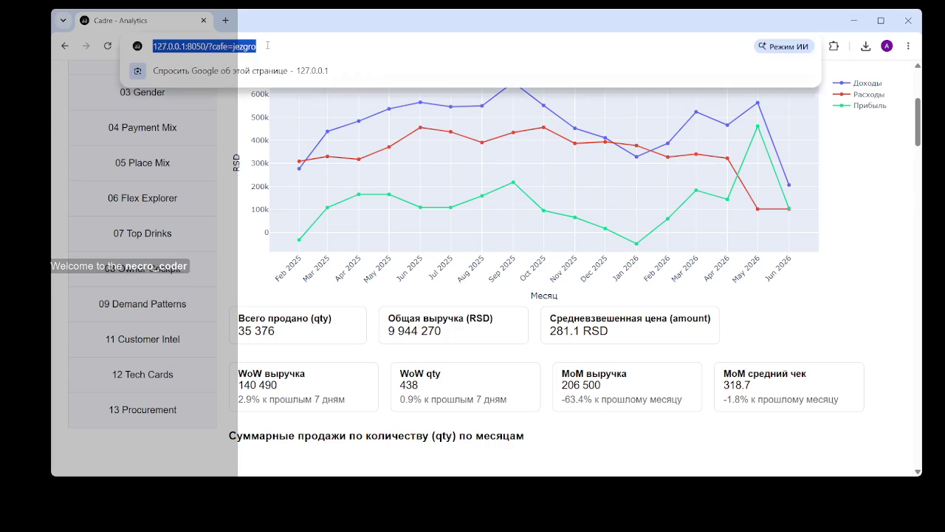
Reload the ?cafe=jezgro page and show the 2026 and June 2026 revenue comparison rows.
key("Return")
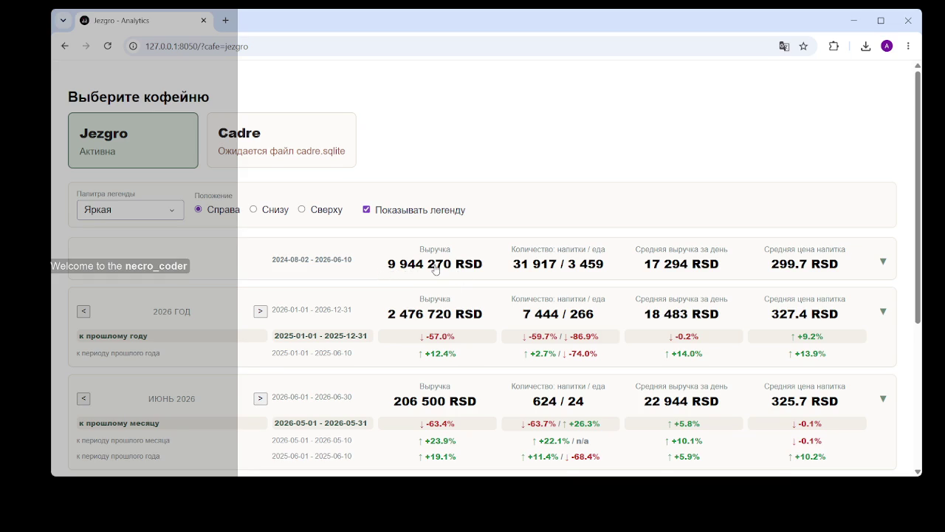
scroll(443, 267, "down", 3)
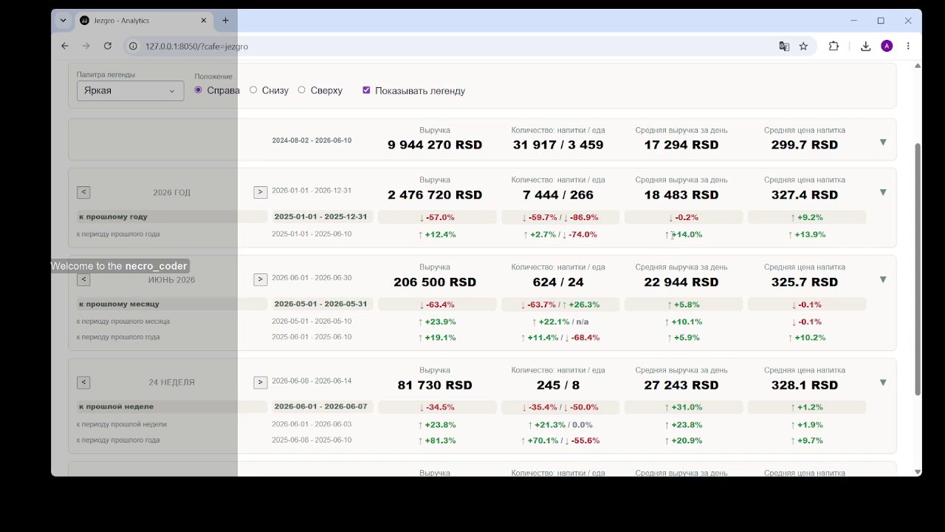
left_click_drag(672, 234, 711, 234)
left_click(690, 255)
left_click(225, 21)
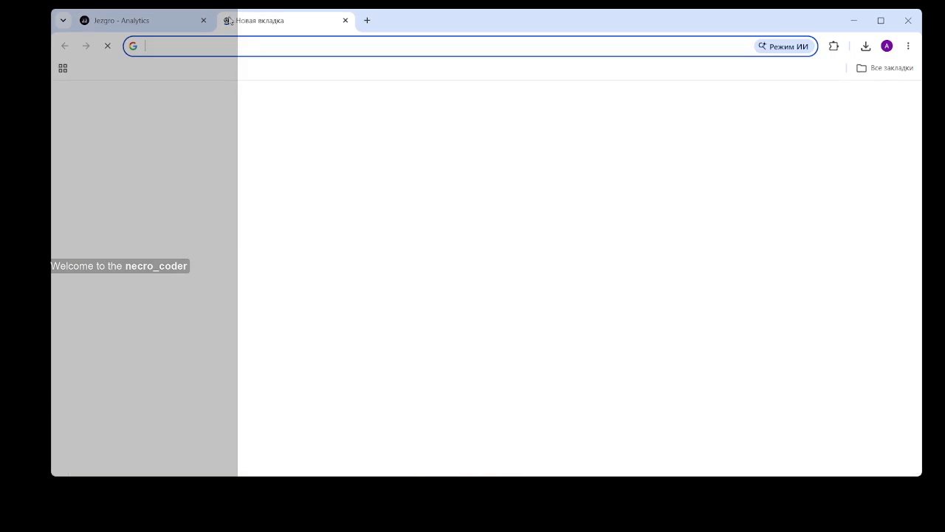
Search for 'mapa' in the new tab to reach Google Maps of Belgrade.
type("ьфз")
key("BackSpace")
key("BackSpace")
key("BackSpace")
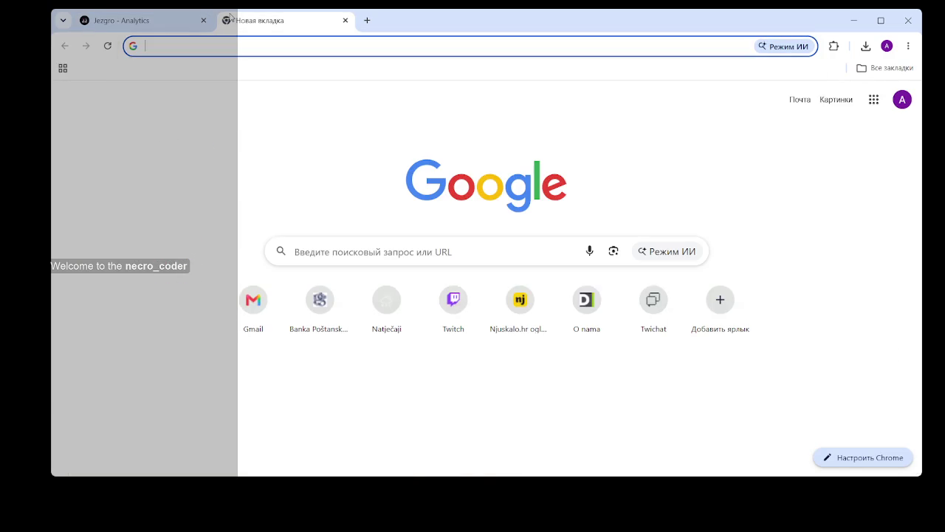
type("mapa")
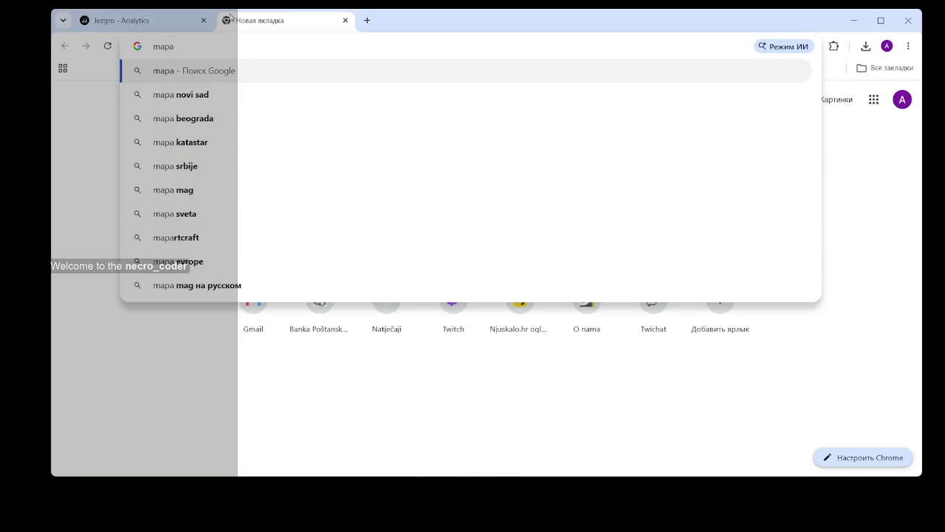
key("Return")
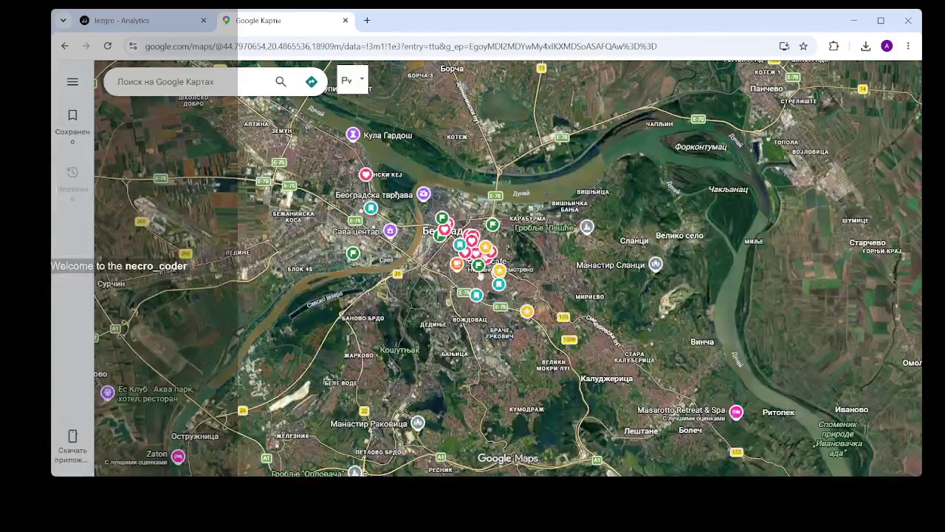
Zoom the Belgrade satellite map in toward the café neighbourhood.
scroll(487, 280, "up", 2)
scroll(487, 280, "up", 3)
scroll(487, 280, "up", 2)
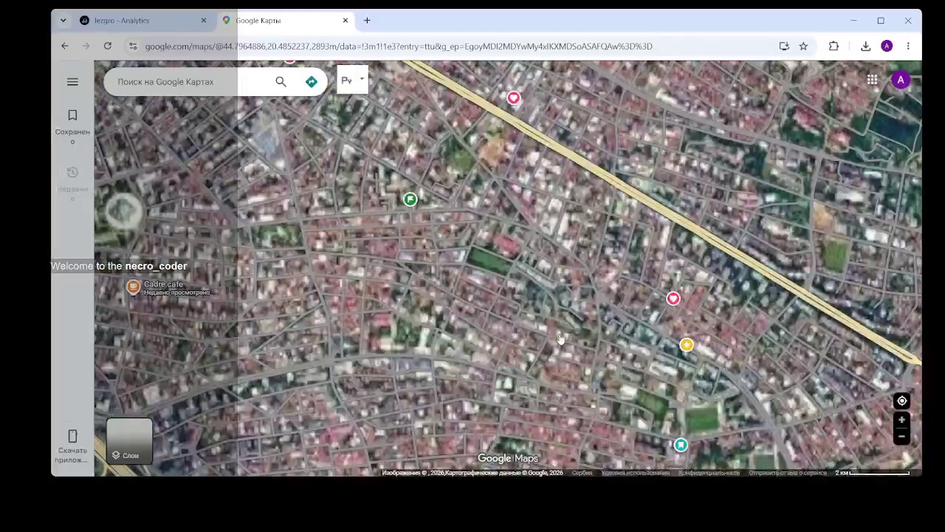
left_click_drag(687, 372, 783, 396)
scroll(523, 313, "up", 3)
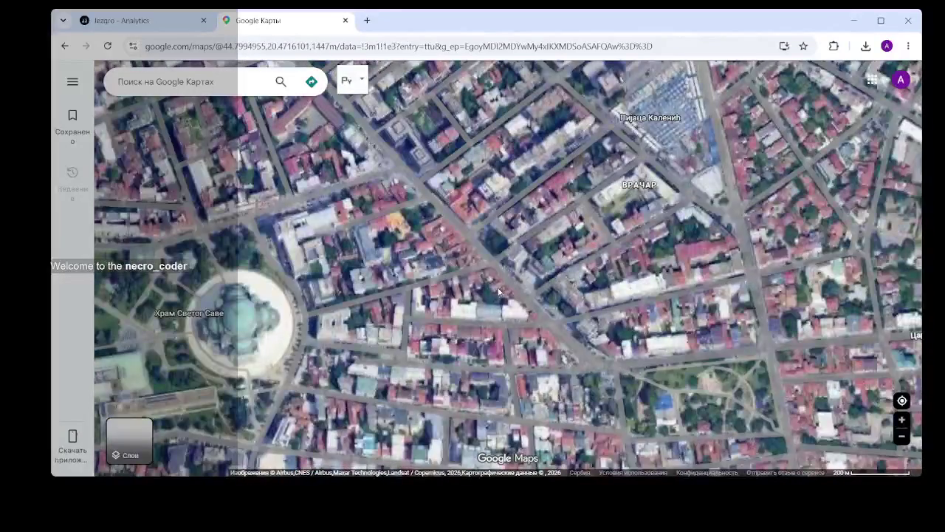
scroll(497, 290, "up", 2)
scroll(498, 291, "up", 1)
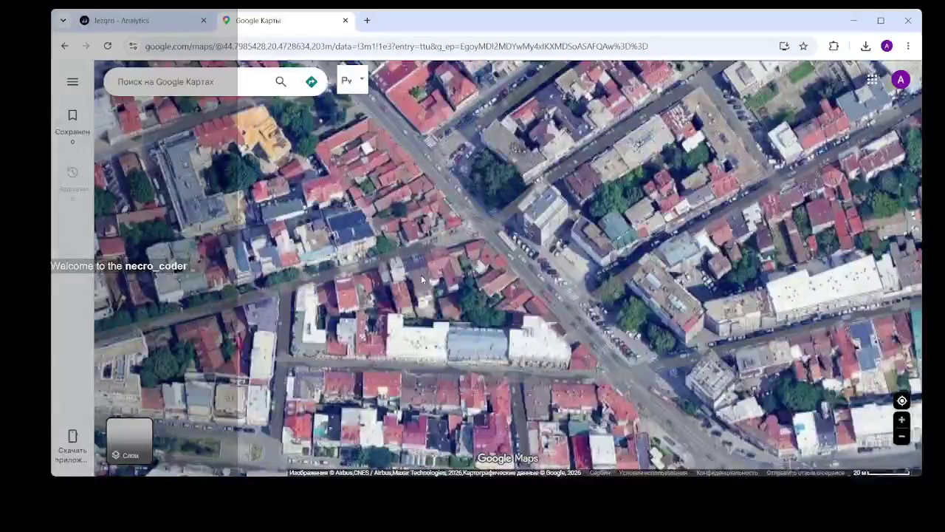
scroll(468, 281, "up", 2)
scroll(468, 280, "up", 2)
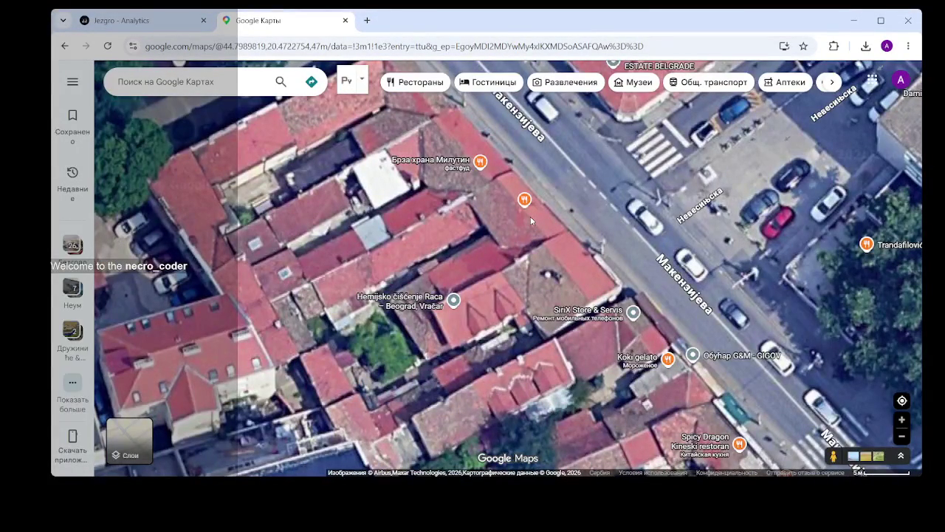
Pan along Makenzijeva street past Park Borislava Pekića to Amos Travel and Picerija Pesto.
mouse_move(571, 281)
left_mouse_down()
mouse_move(487, 317)
mouse_move(376, 173)
mouse_move(875, 466)
left_mouse_up()
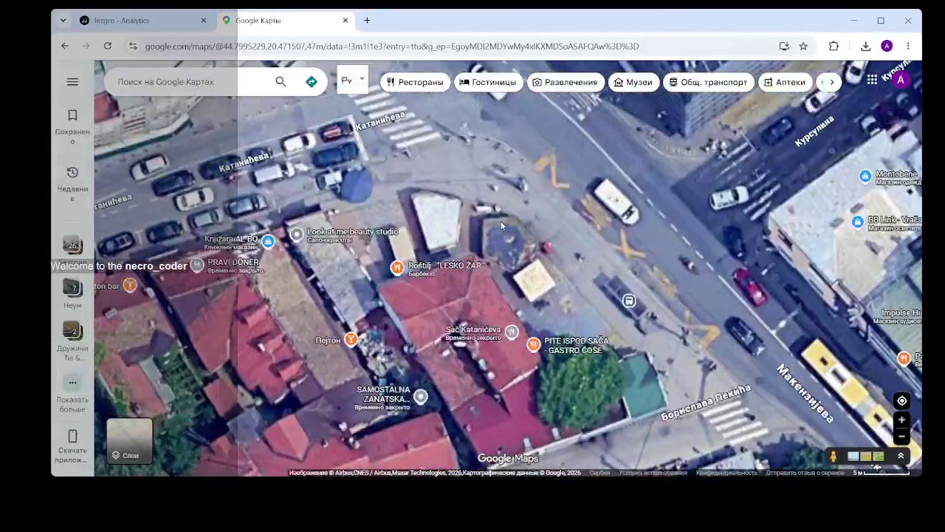
left_click_drag(501, 221, 545, 258)
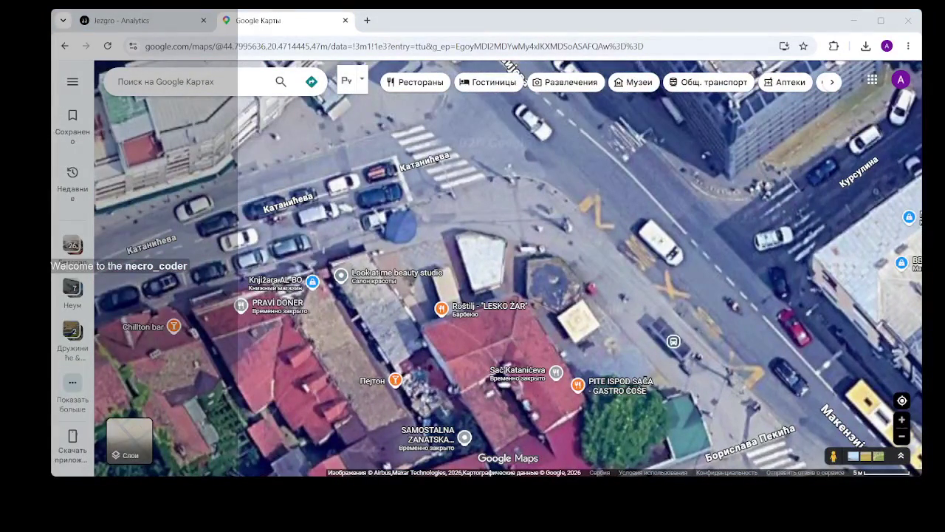
mouse_move(588, 295)
left_mouse_down()
mouse_move(521, 213)
mouse_move(597, 343)
left_mouse_up()
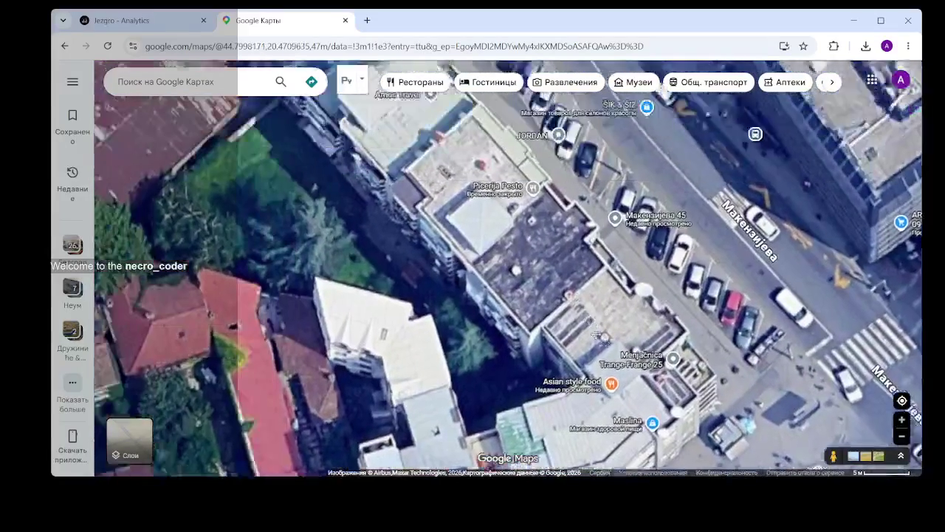
left_click_drag(496, 203, 500, 292)
left_click(235, 81)
Search the map for 'trizeze', then zoom the map out and back in.
type("tri di")
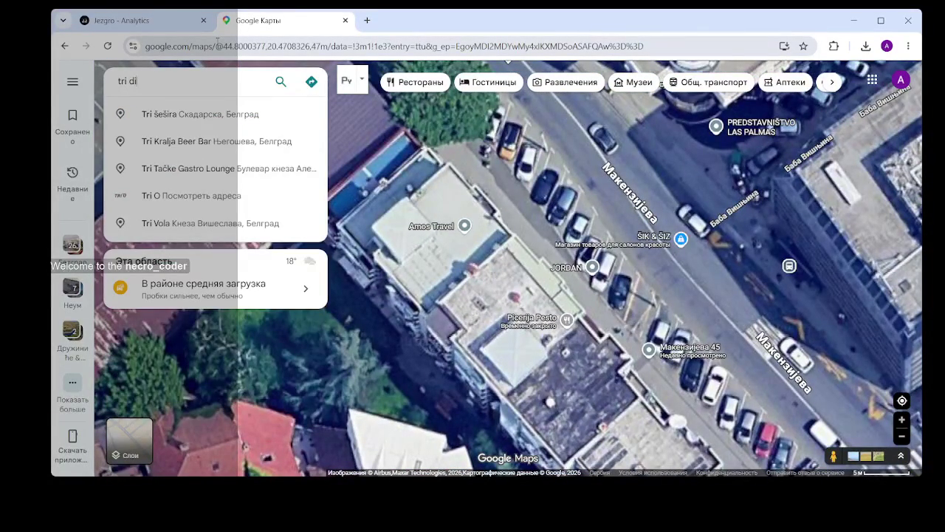
type("ze")
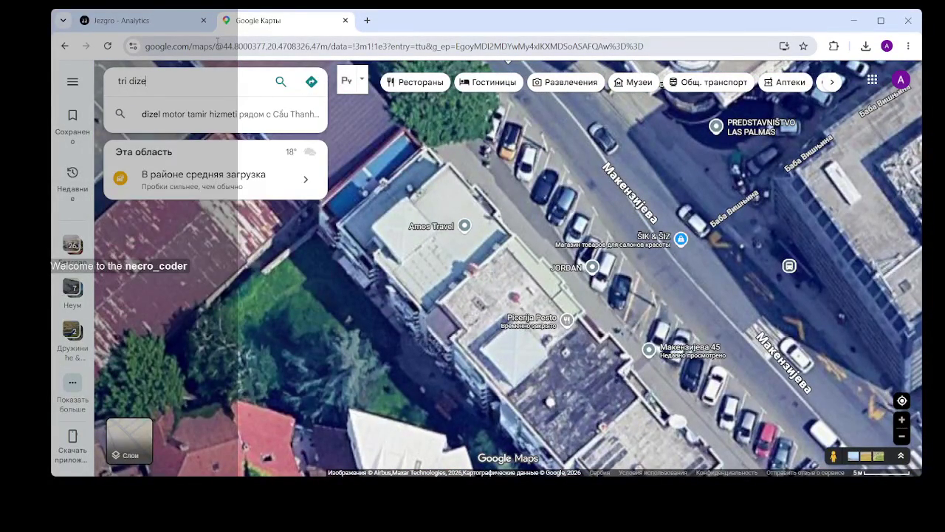
type("ze")
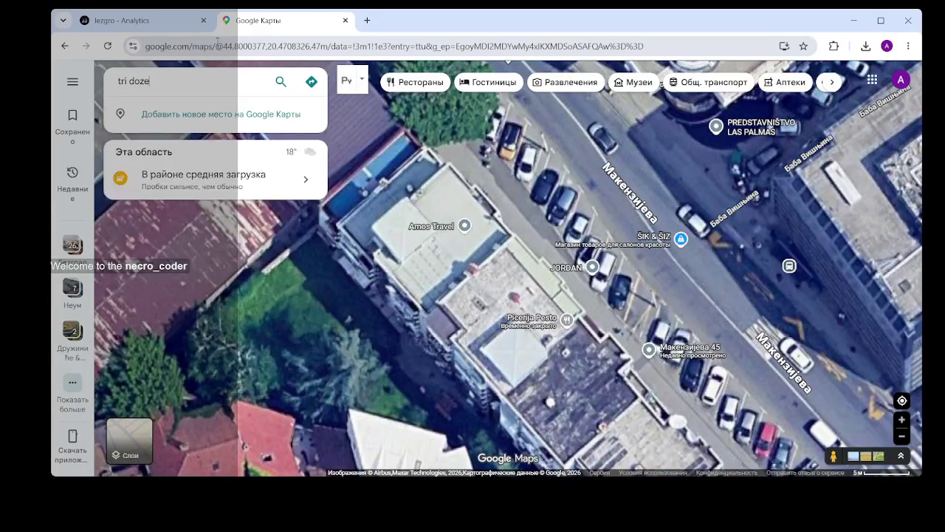
key("Return")
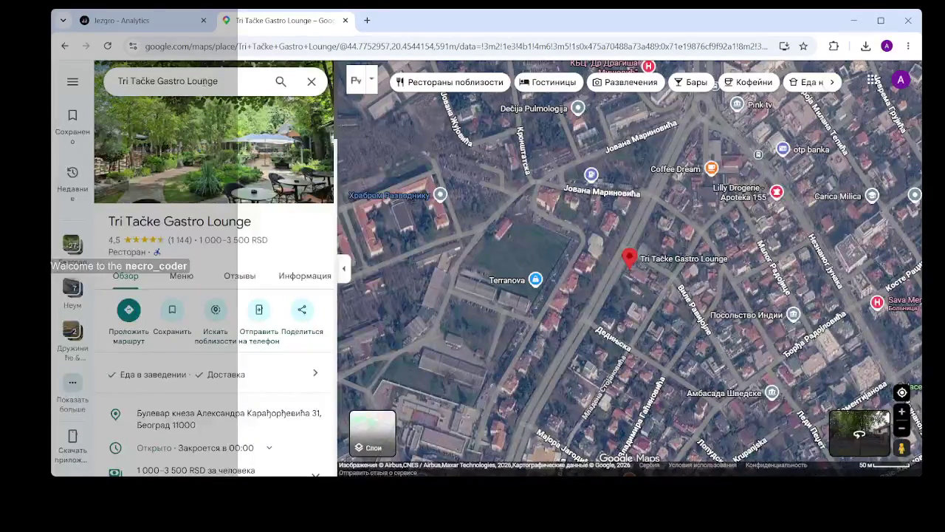
scroll(575, 332, "down", 2)
scroll(591, 336, "down", 3)
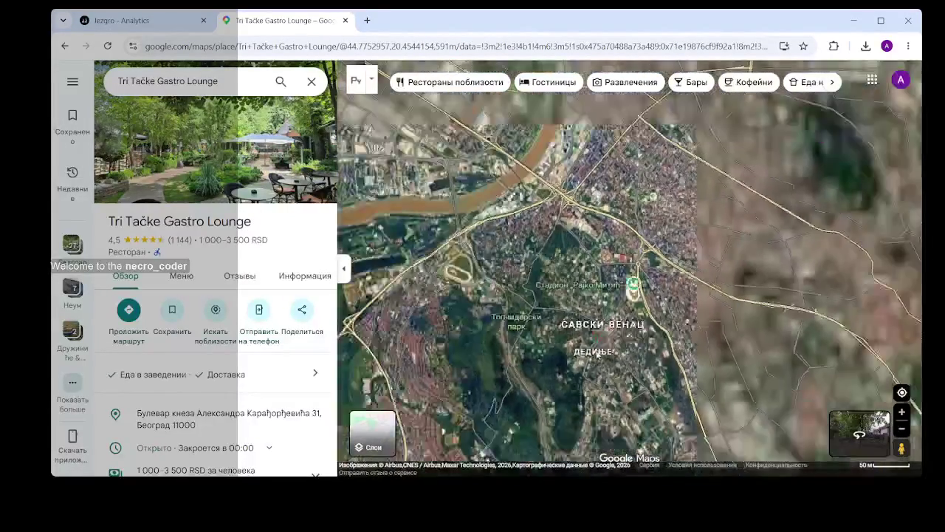
scroll(613, 343, "down", 3)
scroll(617, 344, "up", 2)
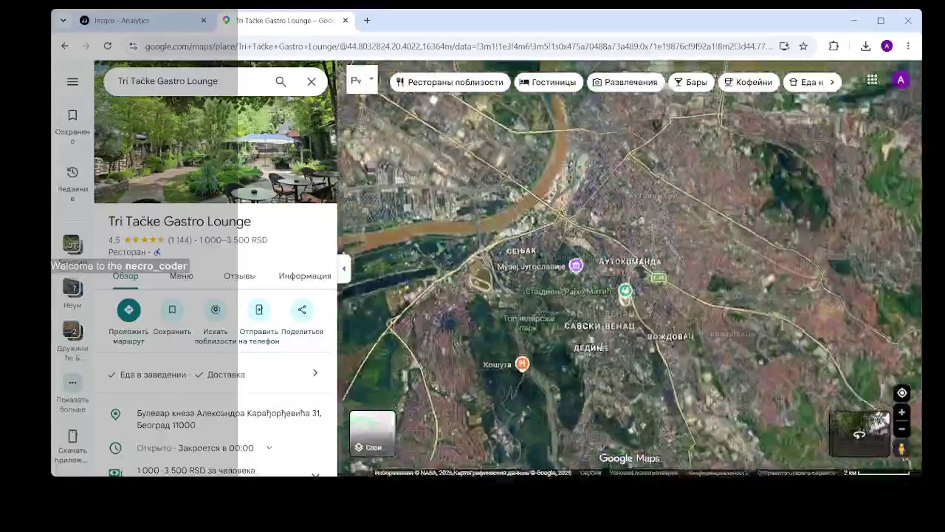
scroll(617, 344, "up", 1)
Correct the search to 'Tri doze', listing Tri Tačke Gastro Lounge and Restoran Tri.
left_click_drag(220, 82, 131, 81)
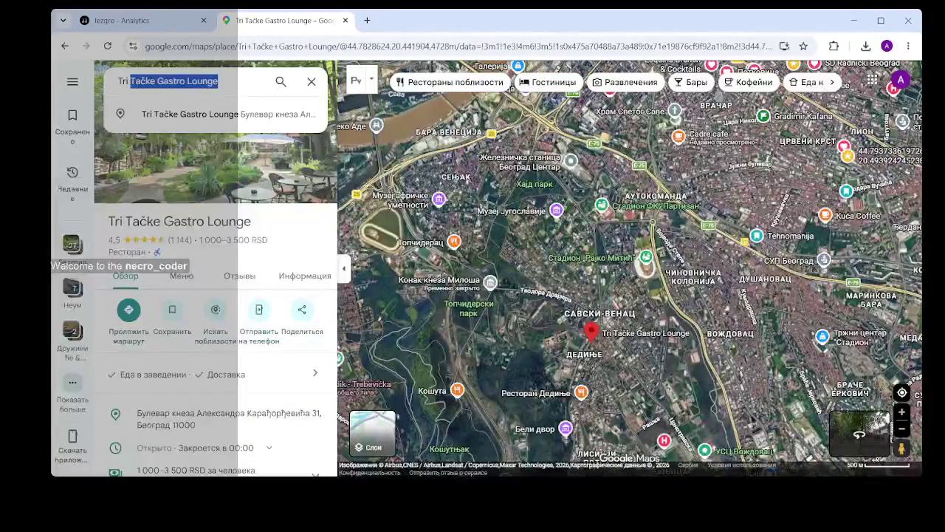
key("BackSpace")
type("do")
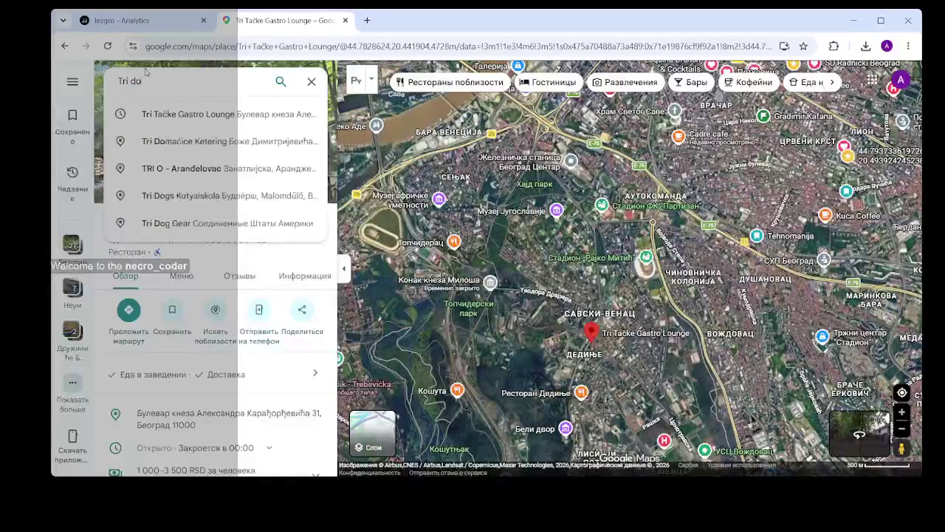
type("ze")
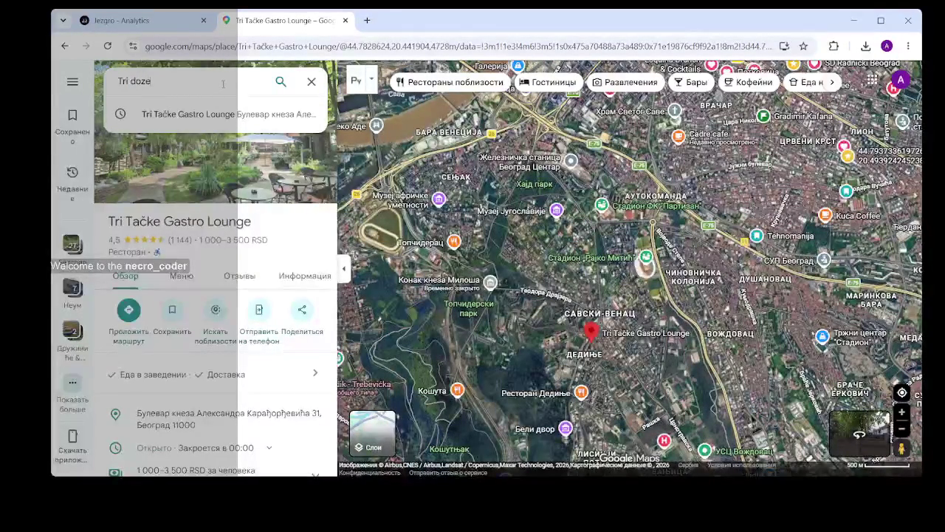
key("Return")
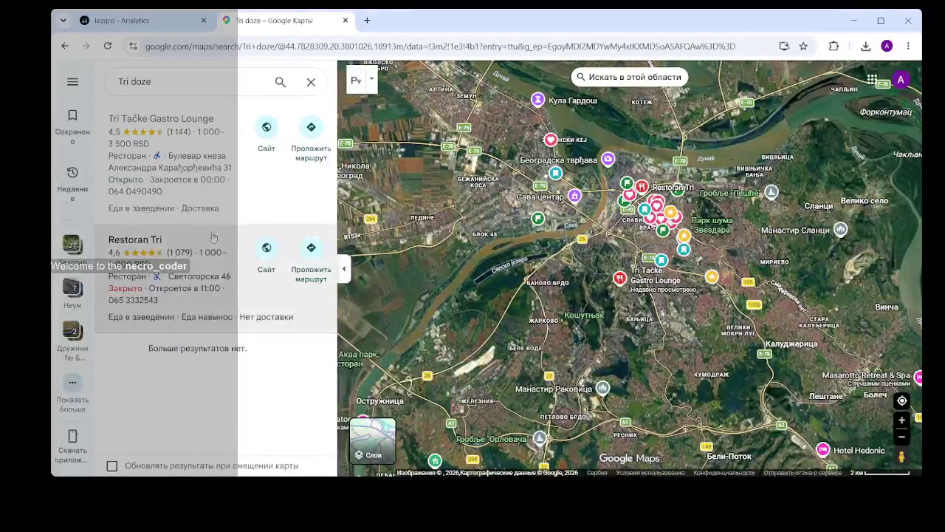
Clear the search results and zoom the map in around Храм Светог Саве.
left_click(313, 87)
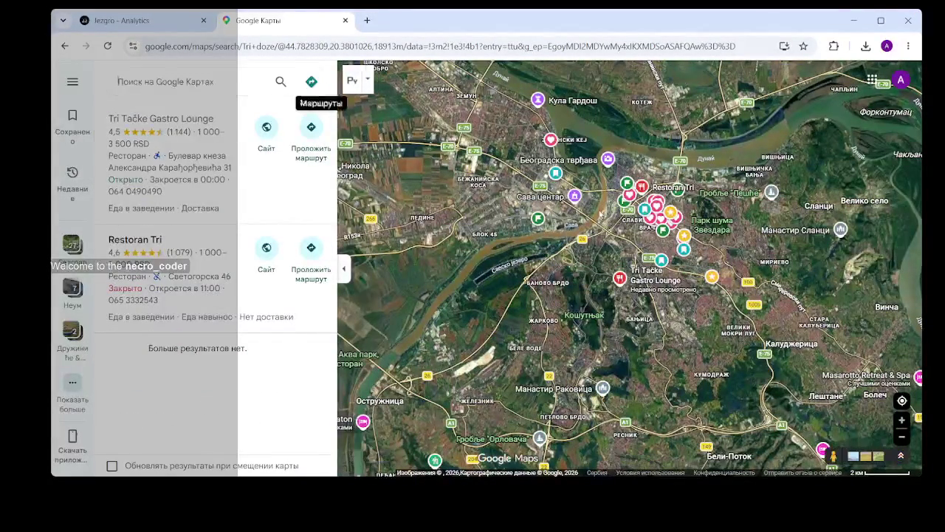
scroll(648, 238, "up", 4)
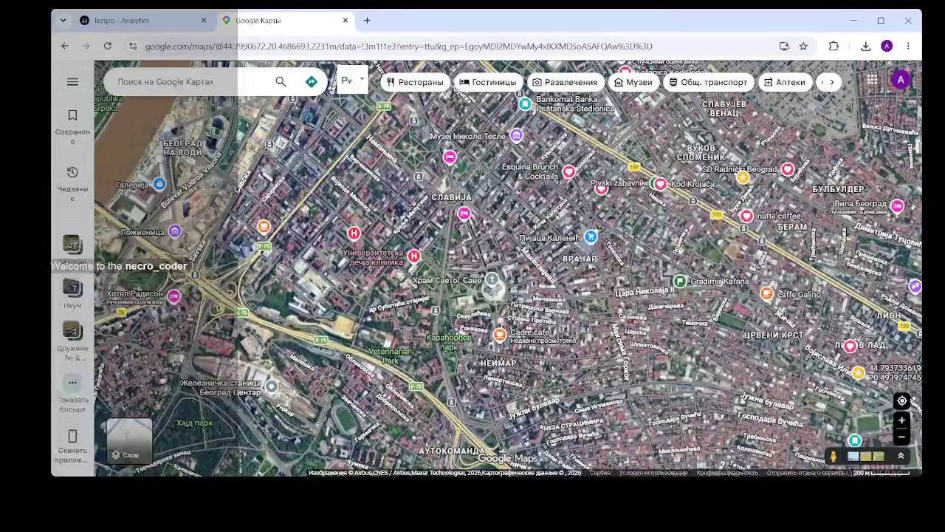
mouse_move(580, 259)
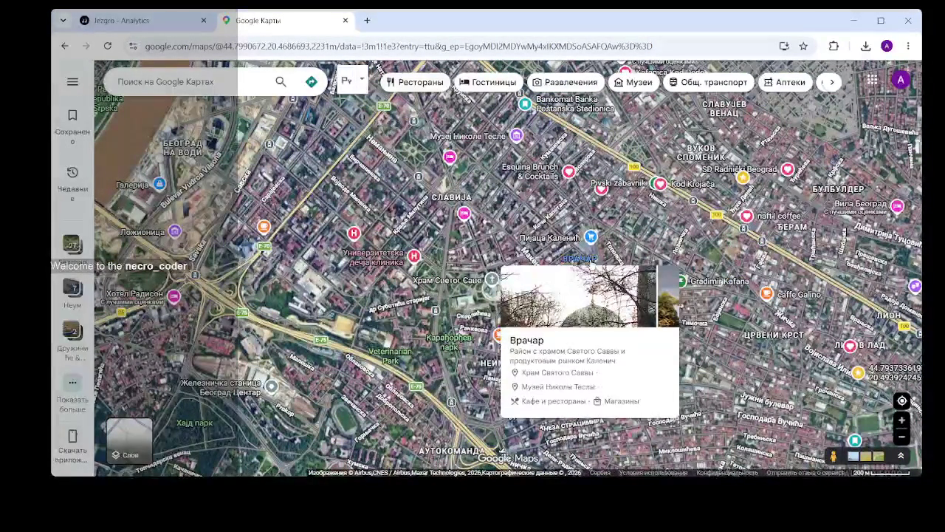
scroll(510, 277, "up", 3)
scroll(562, 308, "up", 2)
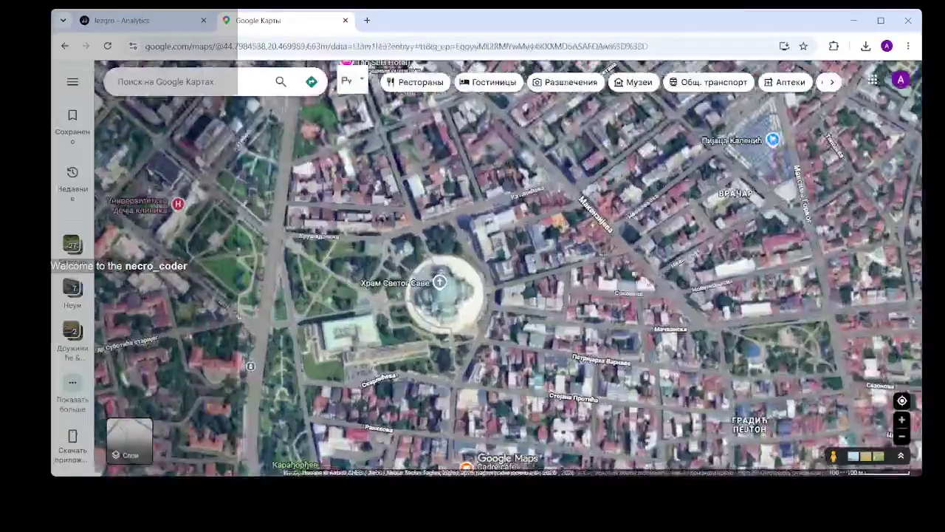
left_click_drag(563, 309, 447, 256)
Return to the cafe dashboard tab and open the full analytics dashboard.
left_click(124, 23)
scroll(318, 253, "down", 3)
left_click(171, 448)
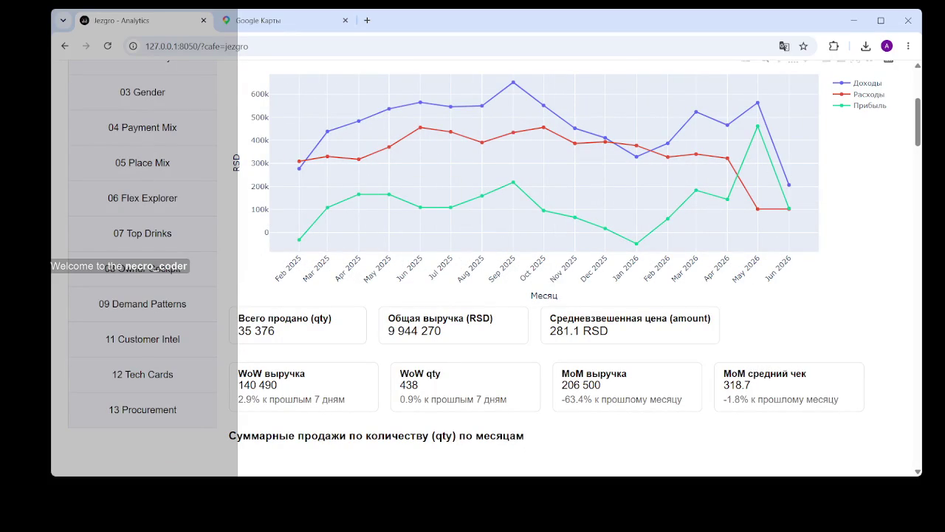
Open 06 Flex Explorer and set the time mode to Дневной по часам.
left_click(144, 198)
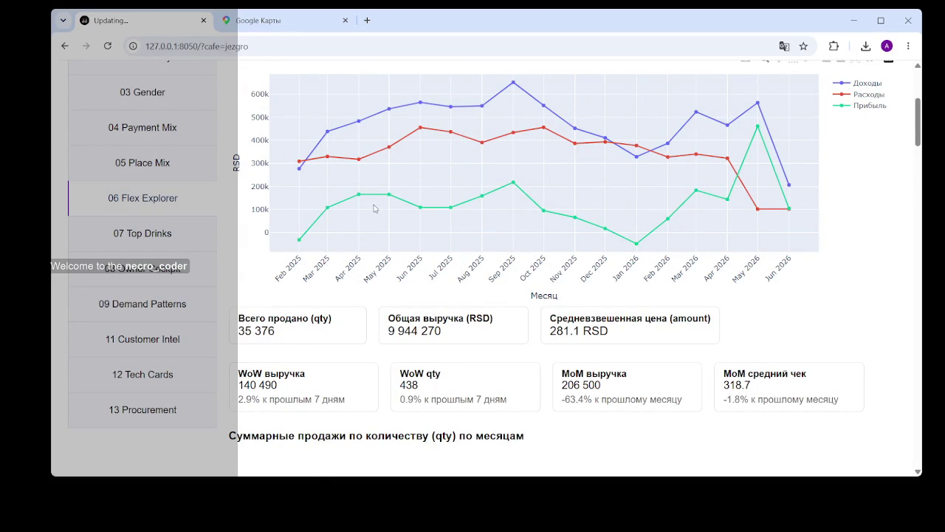
scroll(299, 148, "up", 2)
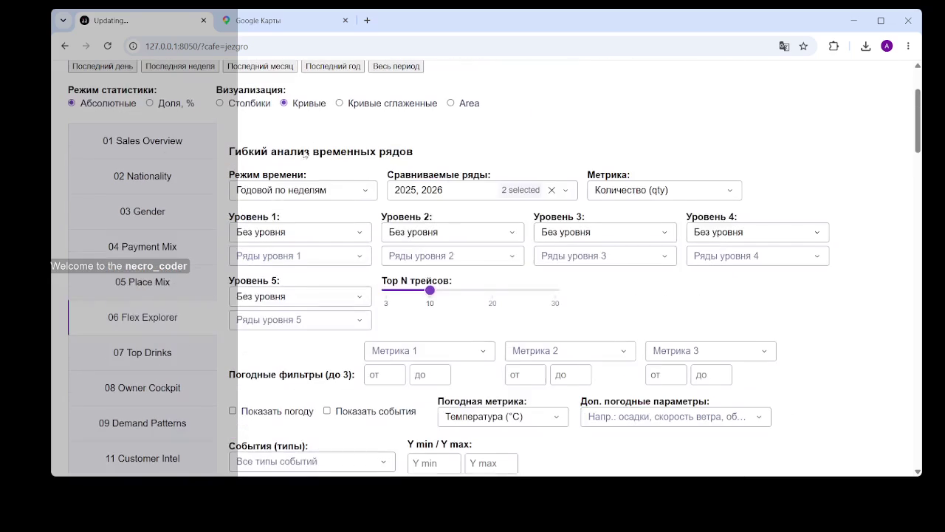
left_click(310, 196)
scroll(301, 251, "down", 3)
scroll(300, 240, "up", 3)
scroll(300, 275, "down", 3)
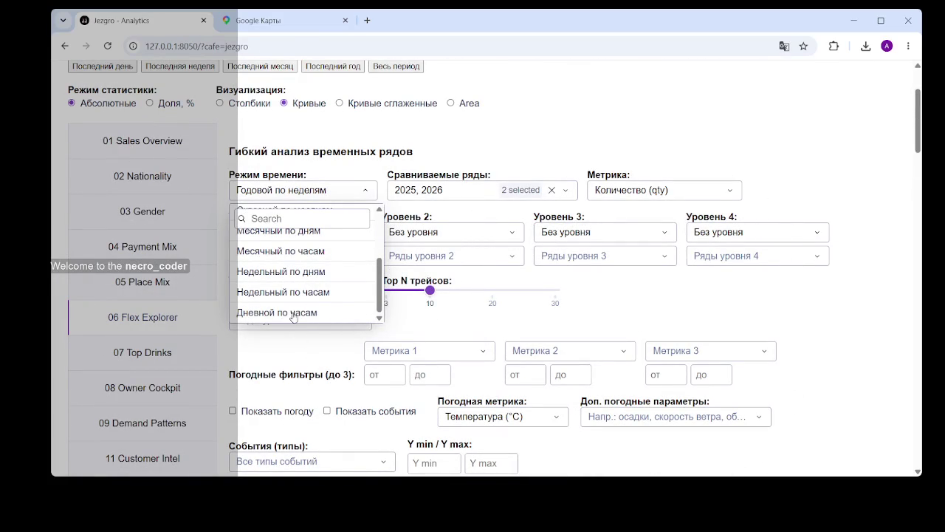
left_click(294, 313)
Confirm the compared dates 2026-06-08, 06-09 and 06-10 so the hourly chart redraws.
left_click(524, 194)
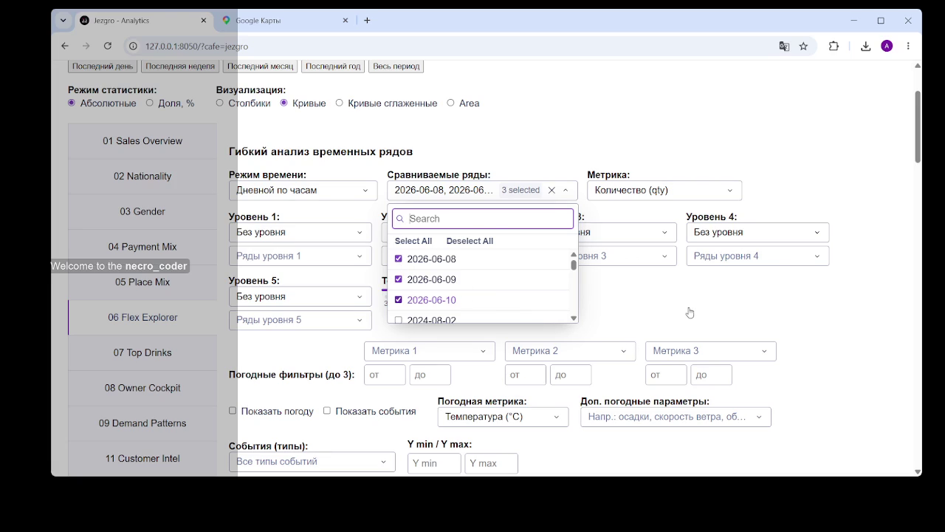
left_click(702, 287)
scroll(665, 280, "down", 5)
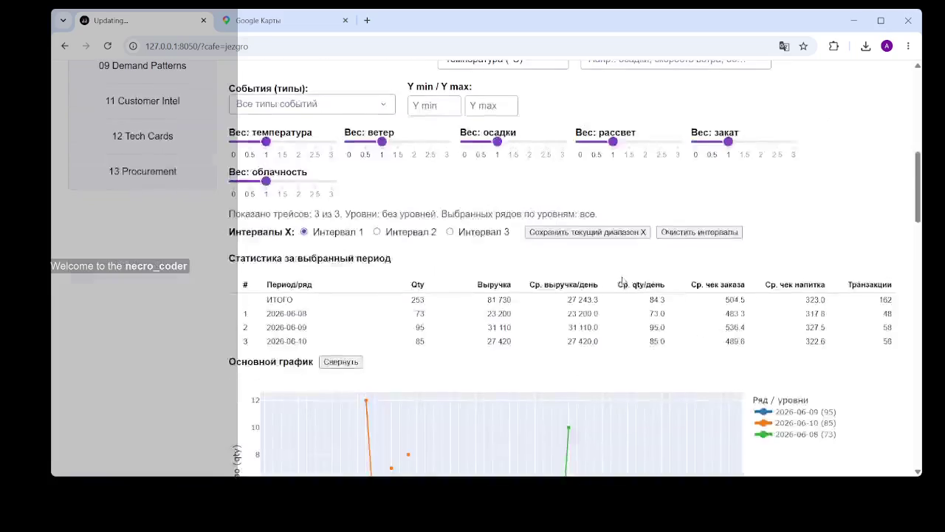
Show 2026-06-10 as Столбики bars and highlight the 16:00 slot, totalling 85 units.
scroll(616, 272, "down", 2)
scroll(206, 260, "up", 5)
scroll(206, 260, "up", 5)
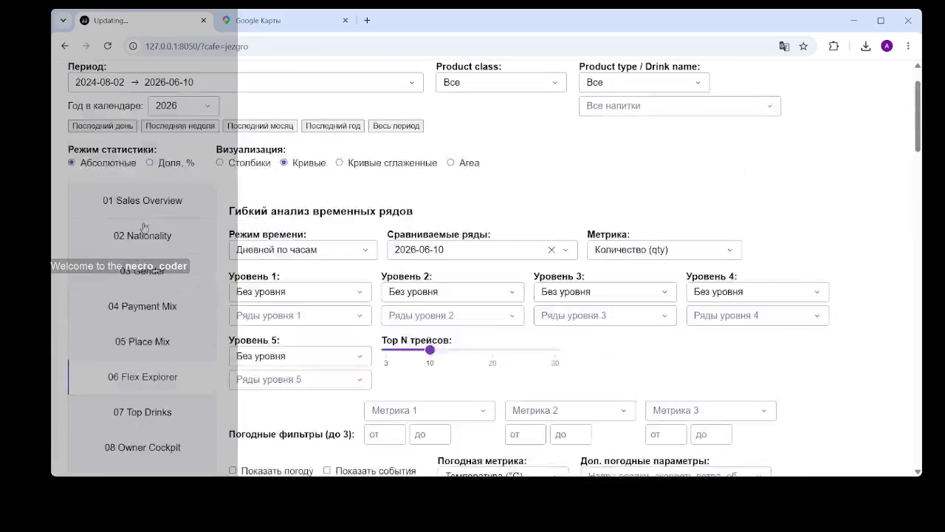
left_click(220, 164)
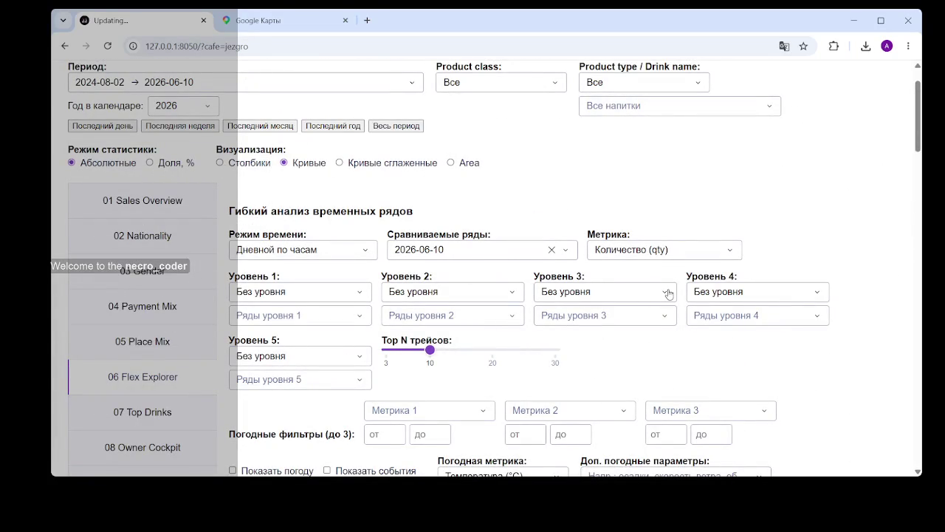
scroll(624, 257, "down", 10)
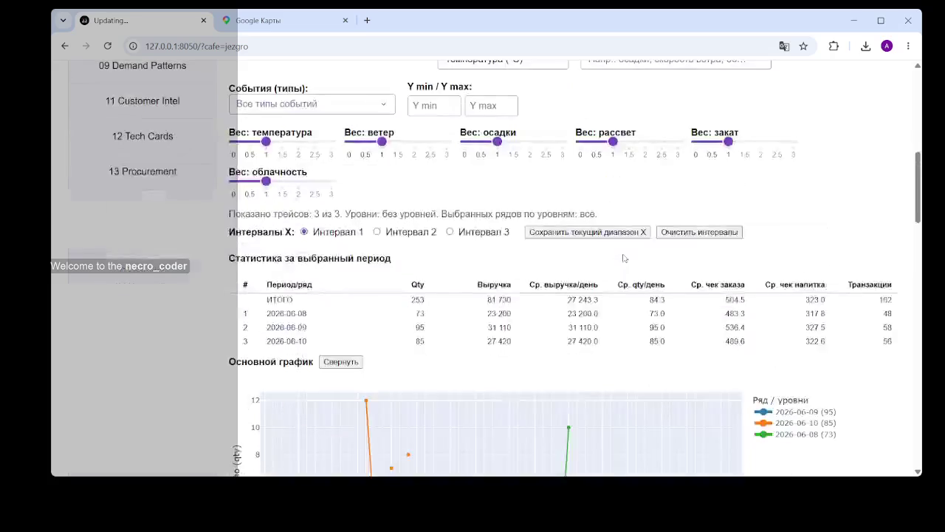
scroll(624, 258, "down", 4)
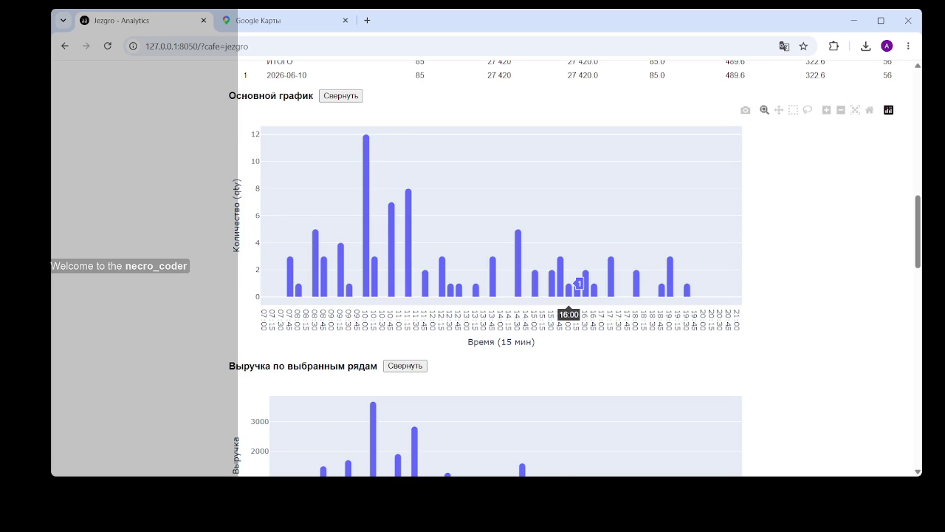
left_click(569, 287)
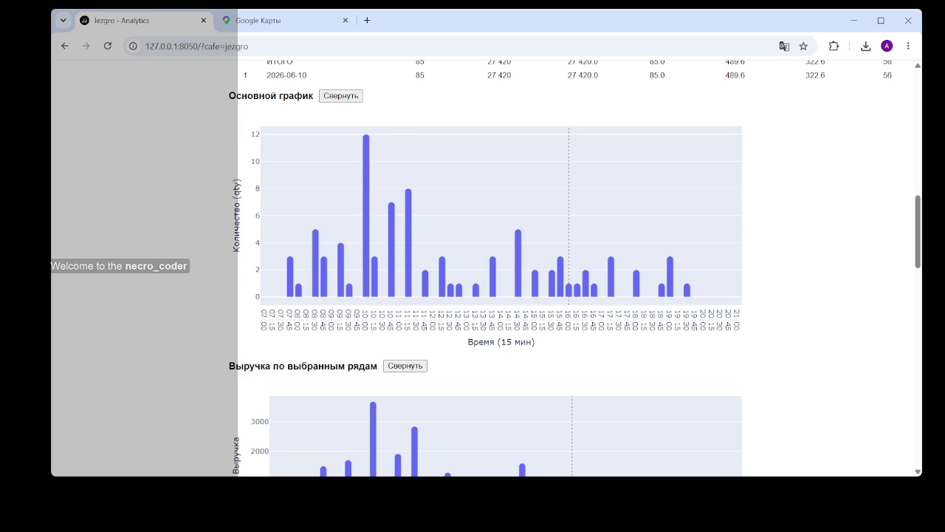
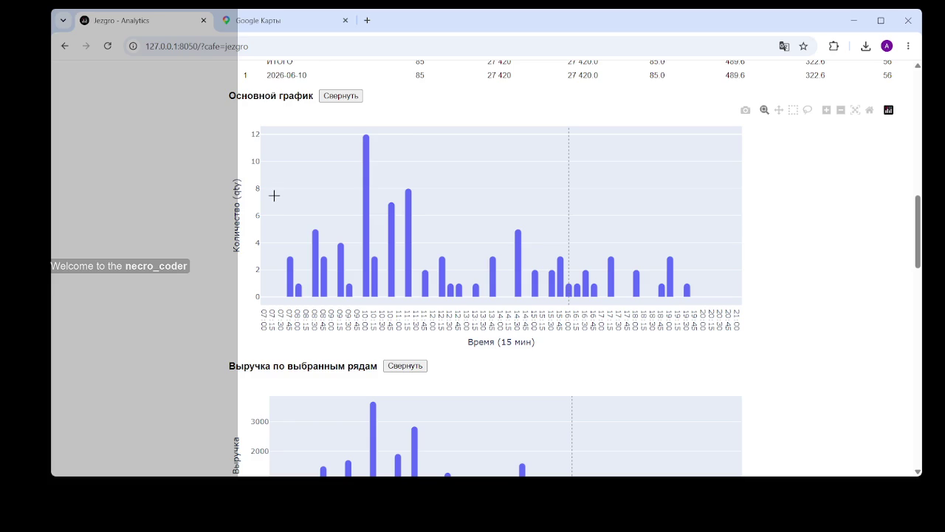
Box-zoom the Основной график bar chart to the 07:30–13:45 window of 2026-06-10.
left_click_drag(274, 195, 523, 195)
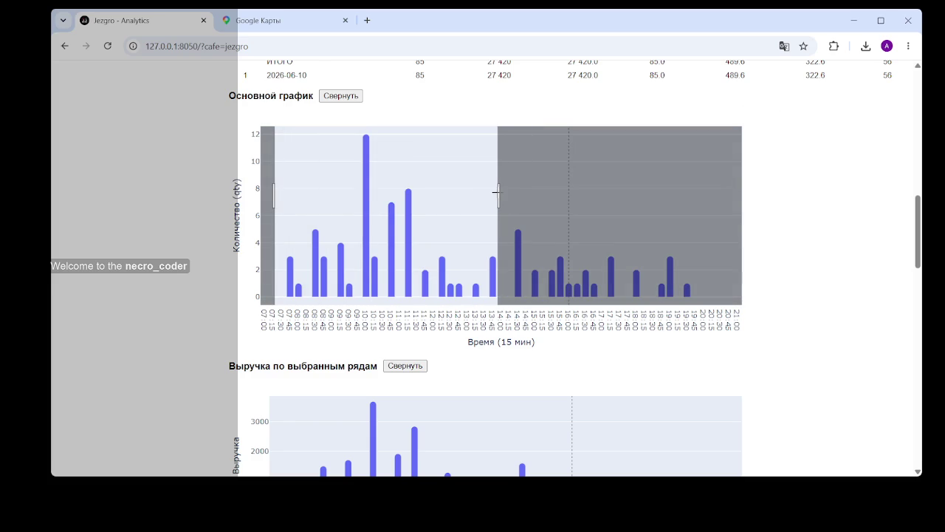
left_click_drag(522, 195, 498, 189)
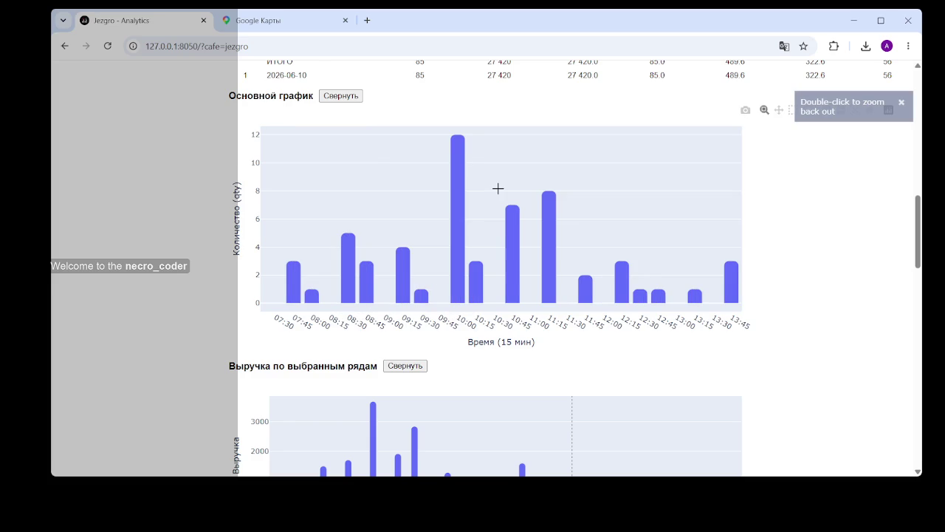
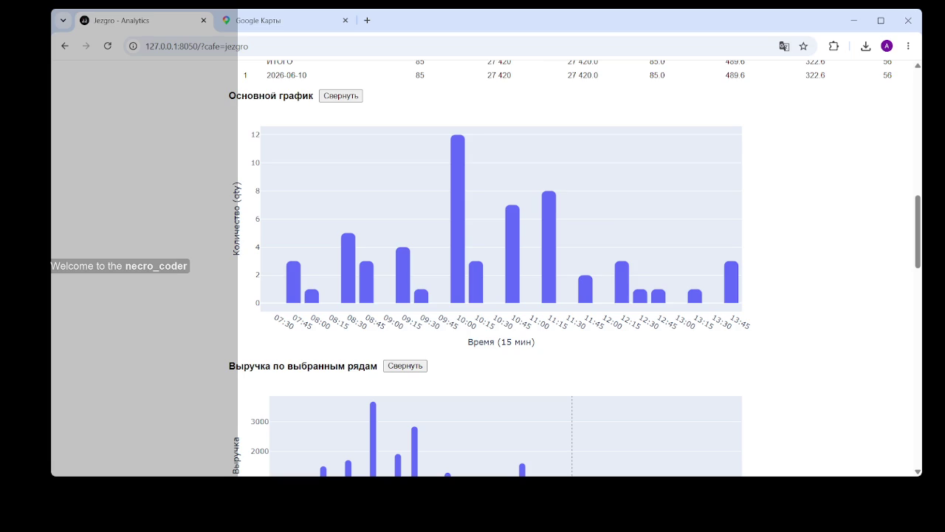
Save the current 07:15–14:00 range as Interval 1.
scroll(628, 222, "up", 5)
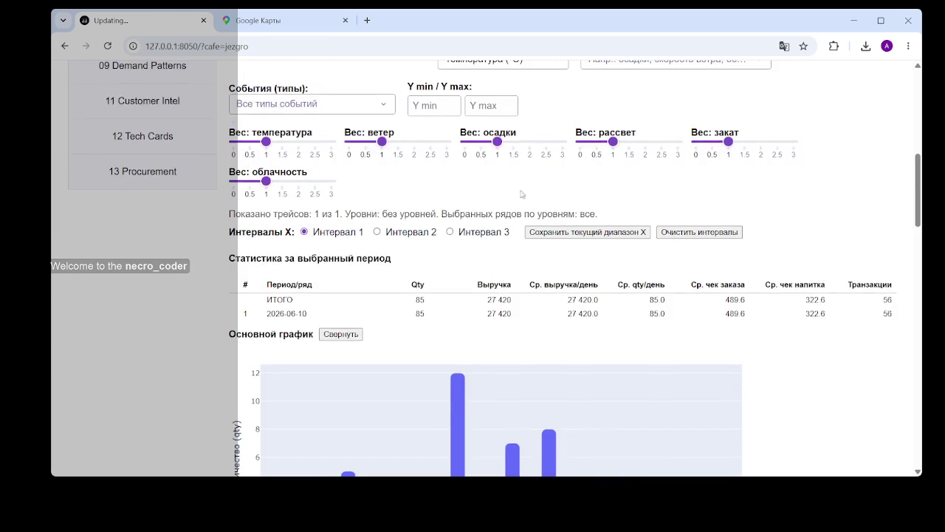
scroll(538, 170, "up", 1)
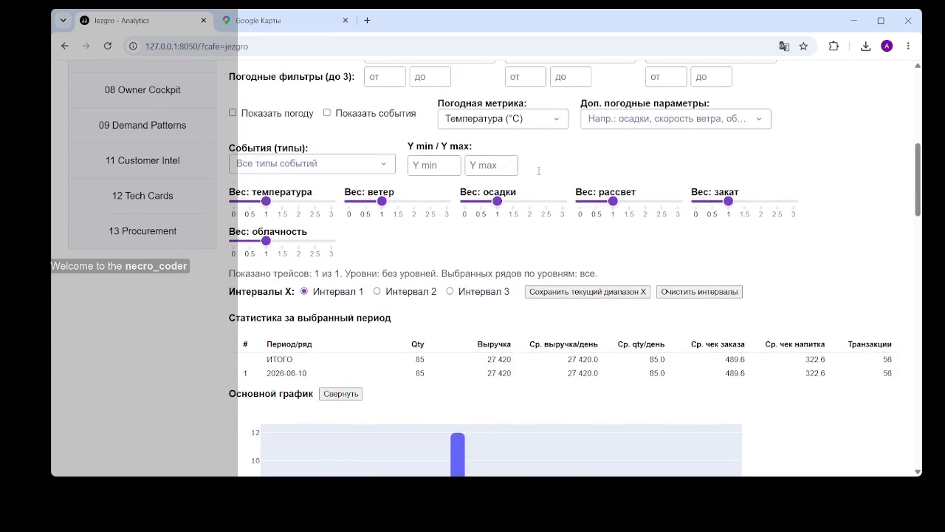
left_click(551, 292)
Filter the dashboard by a product class and review the statistics table.
scroll(684, 136, "up", 5)
scroll(684, 137, "up", 2)
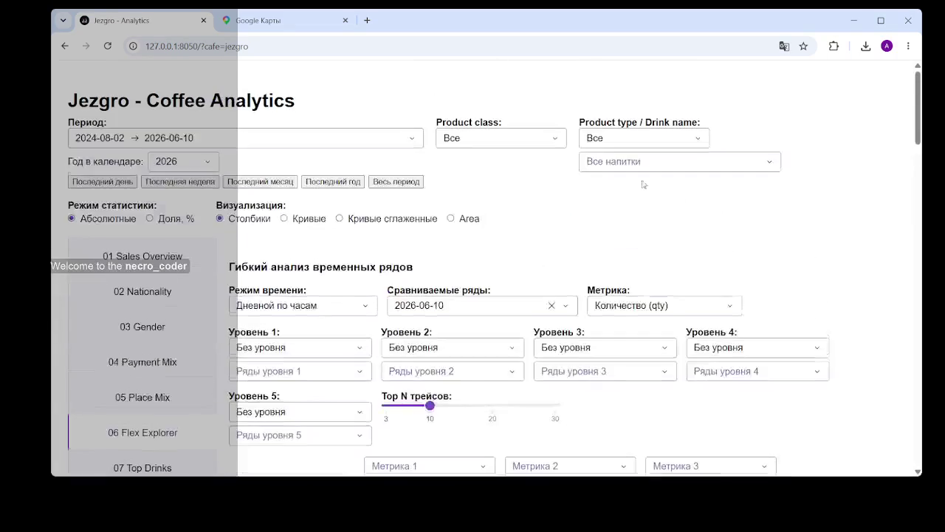
left_click(543, 141)
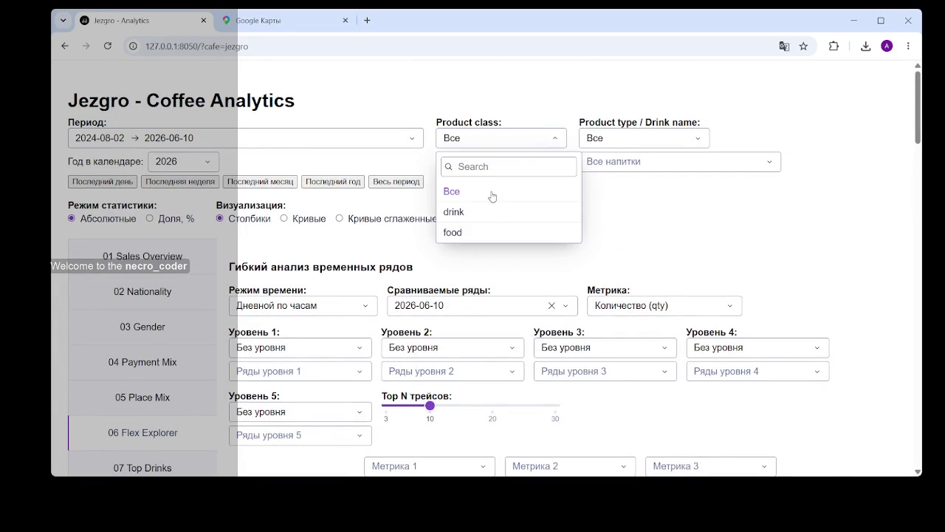
left_click(481, 212)
scroll(771, 188, "down", 5)
scroll(770, 188, "down", 4)
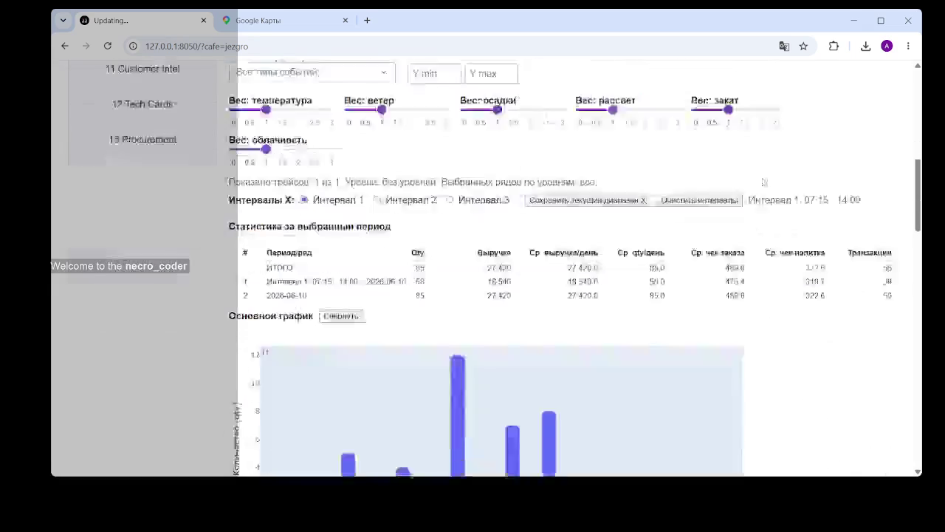
scroll(629, 190, "down", 5)
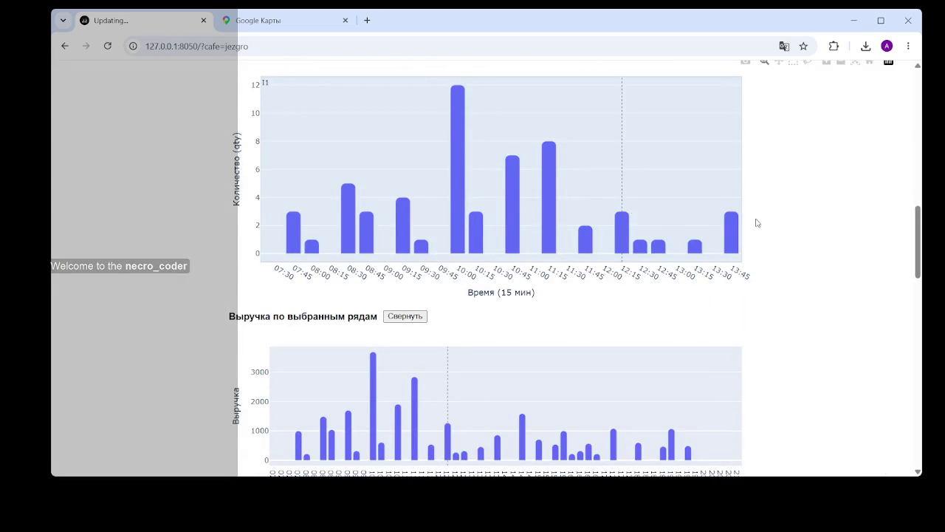
scroll(745, 243, "up", 3)
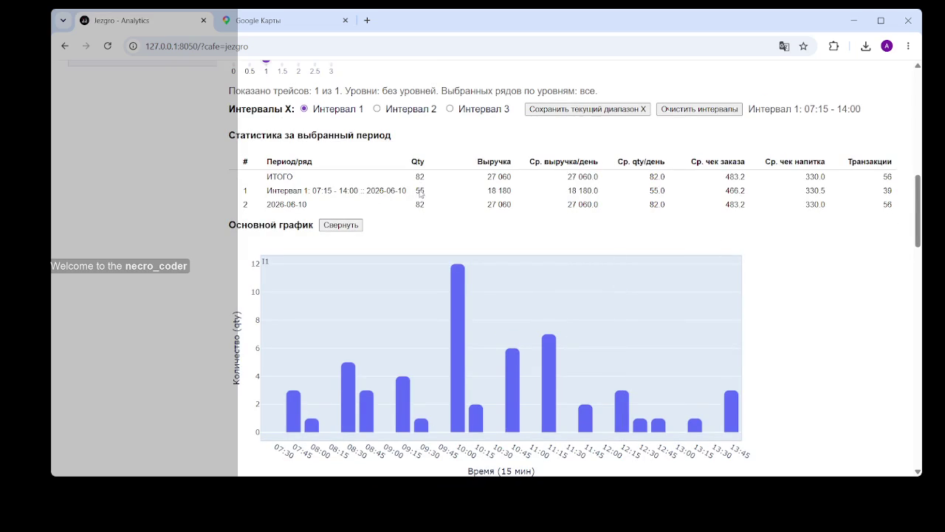
mouse_move(741, 411)
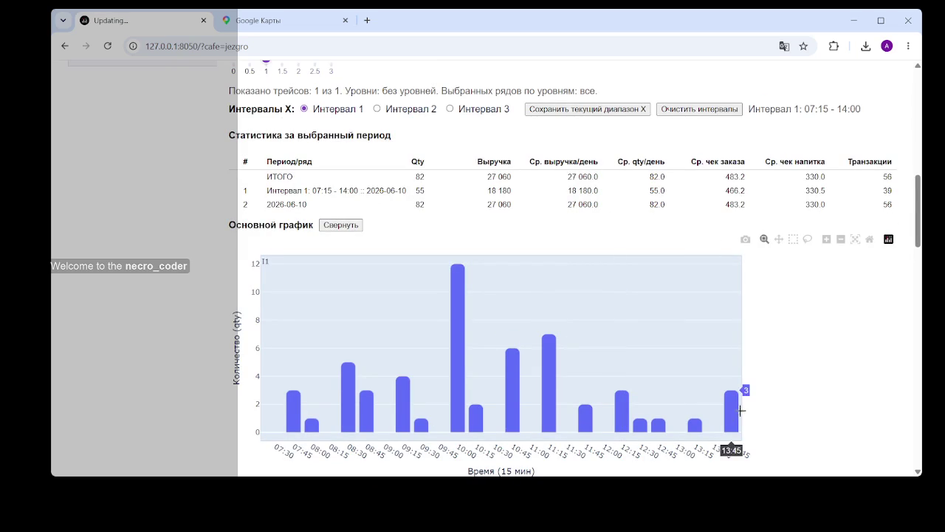
Autoscale the main chart to show the whole day.
scroll(521, 311, "down", 1)
scroll(499, 333, "down", 3)
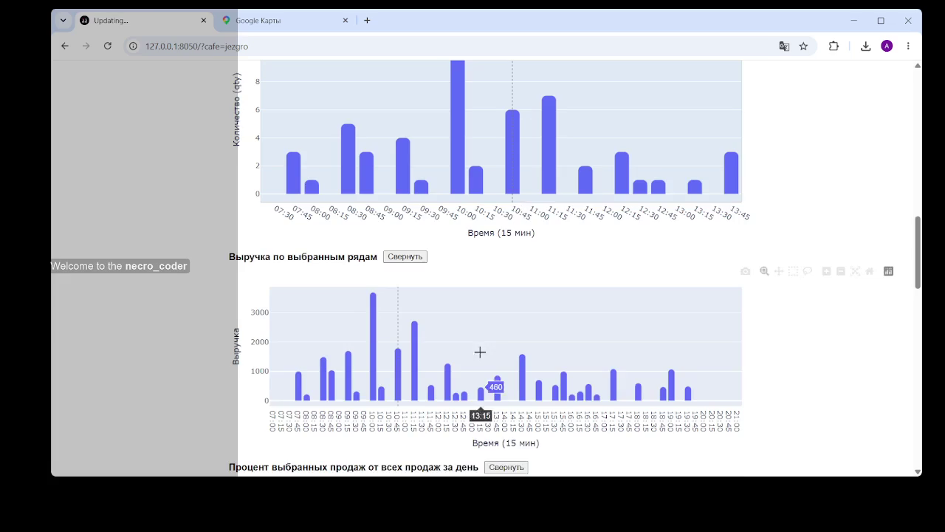
scroll(529, 342, "up", 4)
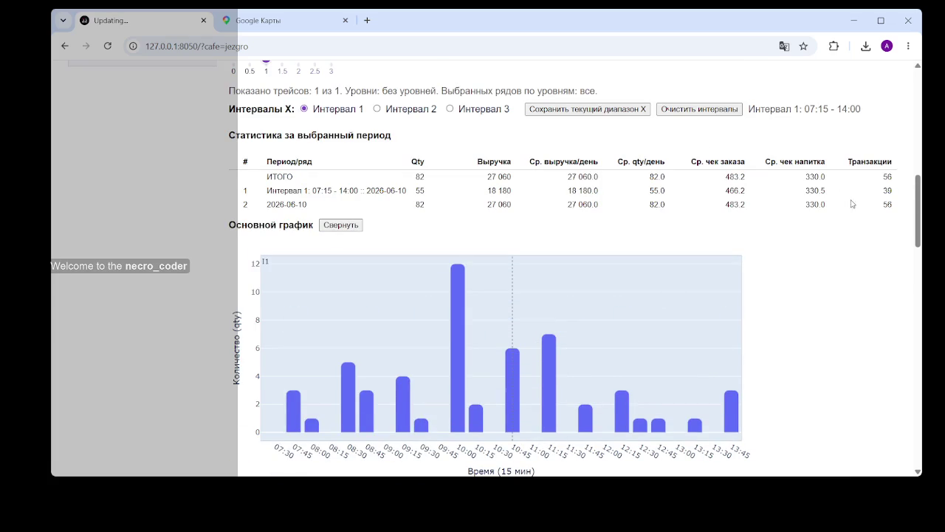
left_click(855, 242)
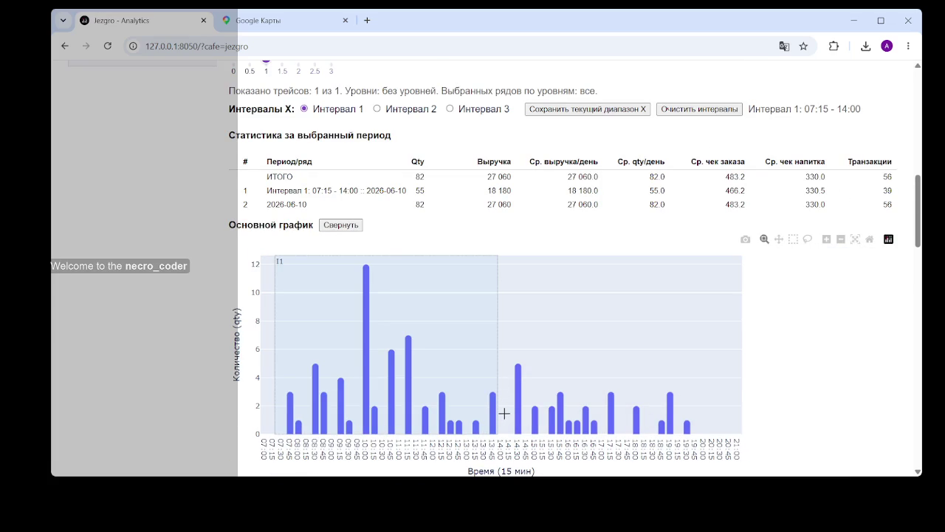
Mark the 14:30 point on the chart and select Interval 1's 18 180 revenue.
mouse_move(519, 402)
left_click(515, 423)
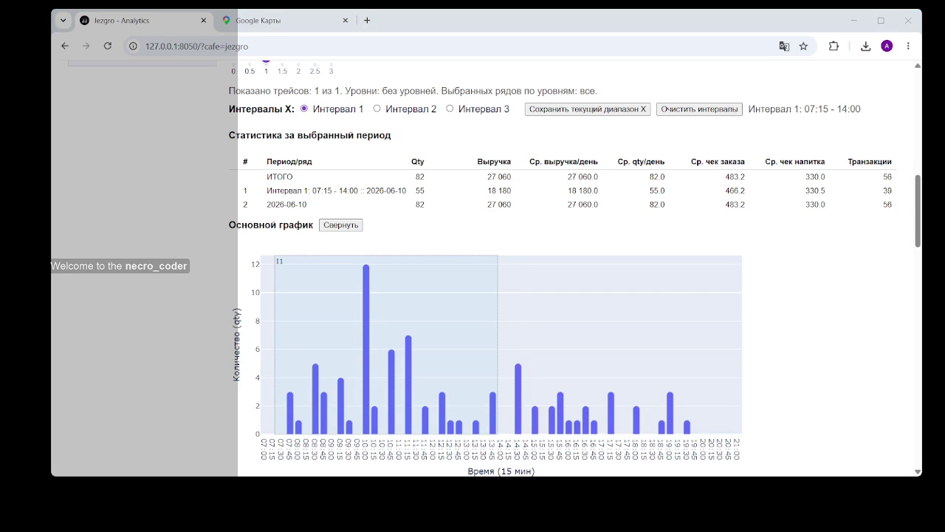
scroll(787, 318, "down", 3)
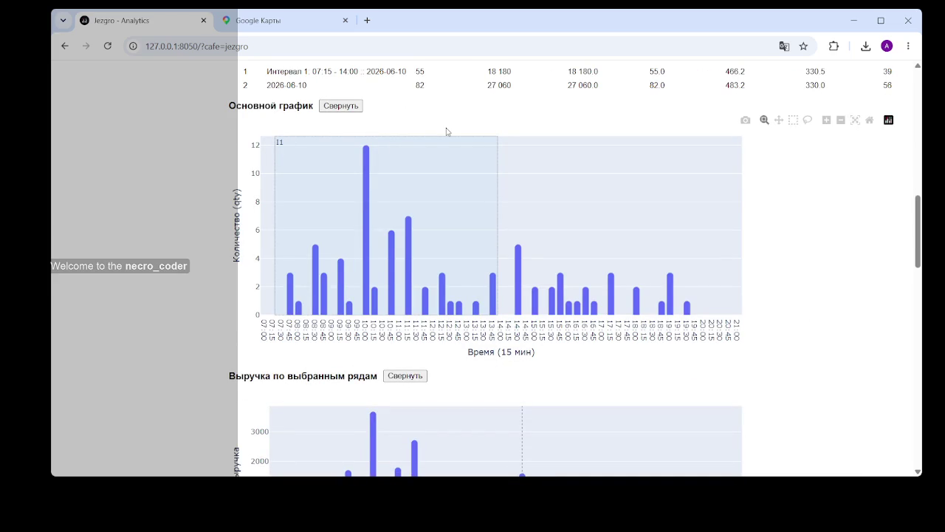
scroll(530, 133, "up", 3)
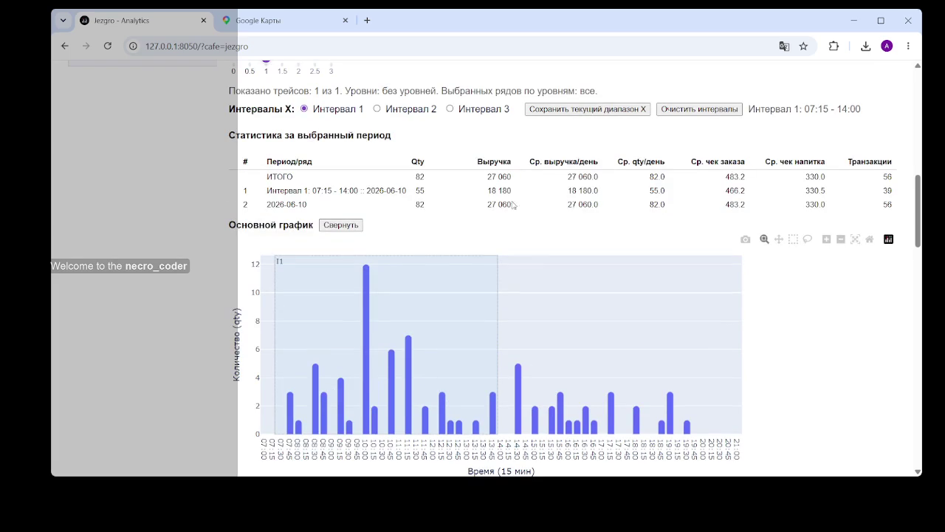
scroll(466, 242, "down", 3)
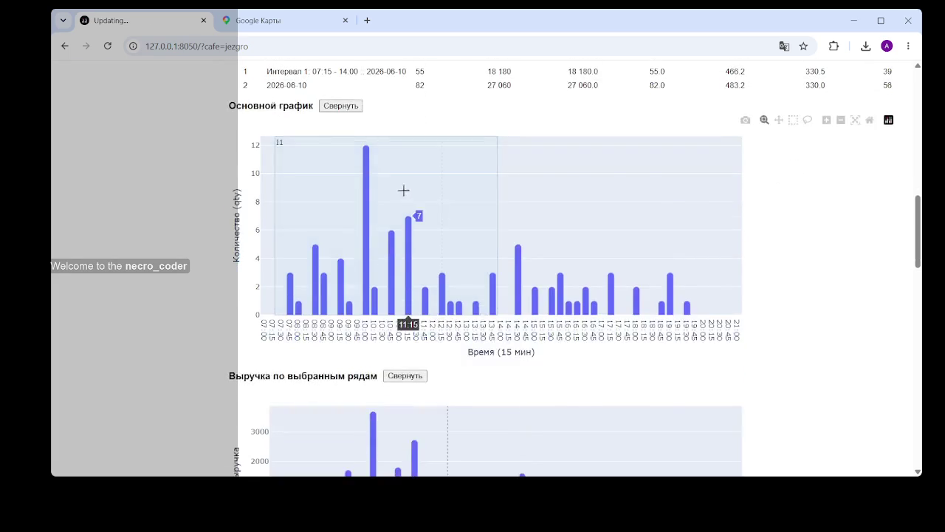
scroll(436, 188, "up", 3)
mouse_move(510, 347)
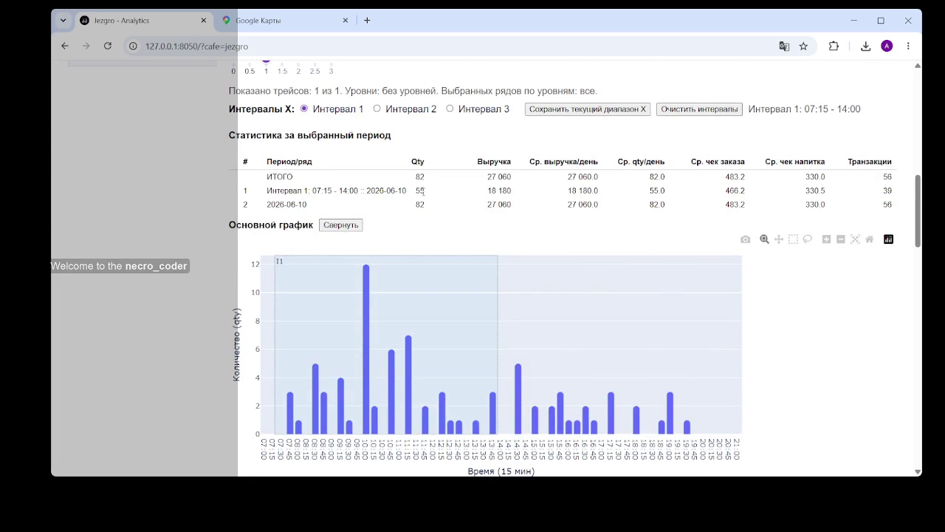
left_click_drag(485, 191, 517, 191)
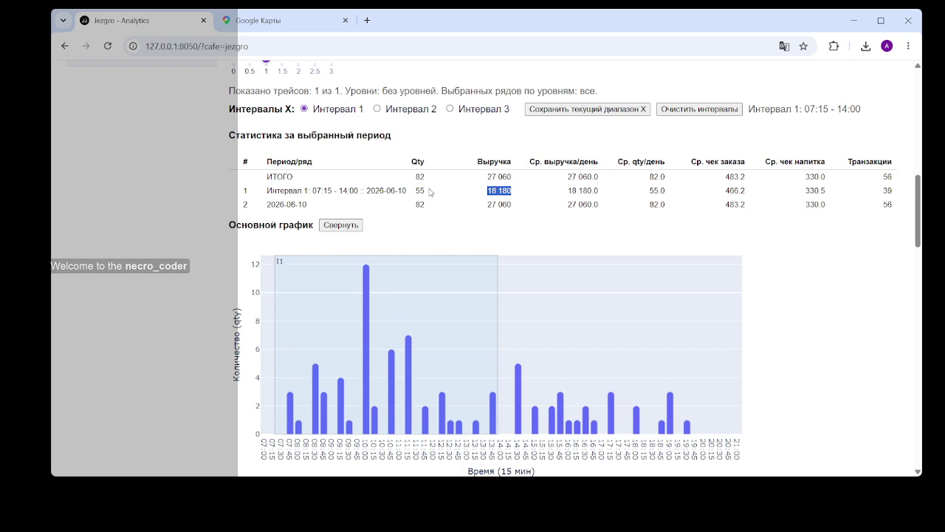
Zoom the main chart to the 14:00–20:00 afternoon range.
scroll(429, 192, "down", 3)
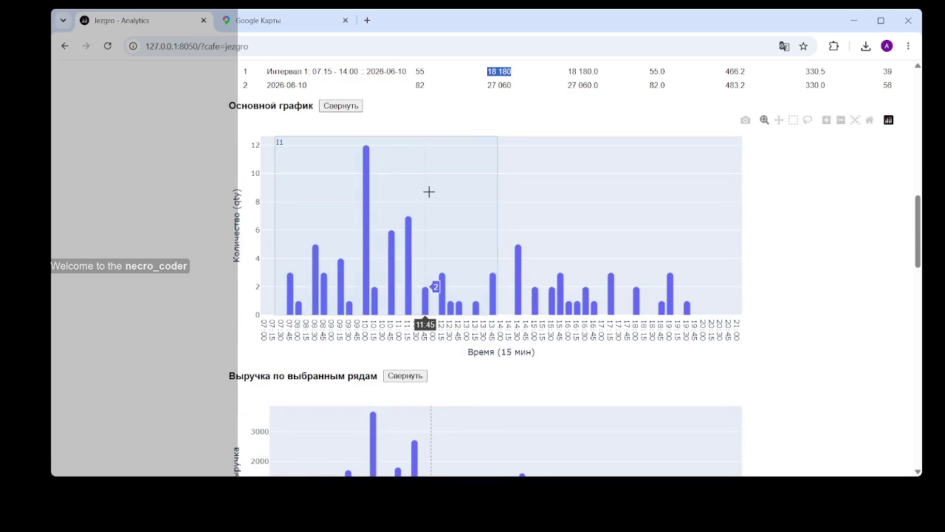
scroll(465, 266, "up", 3)
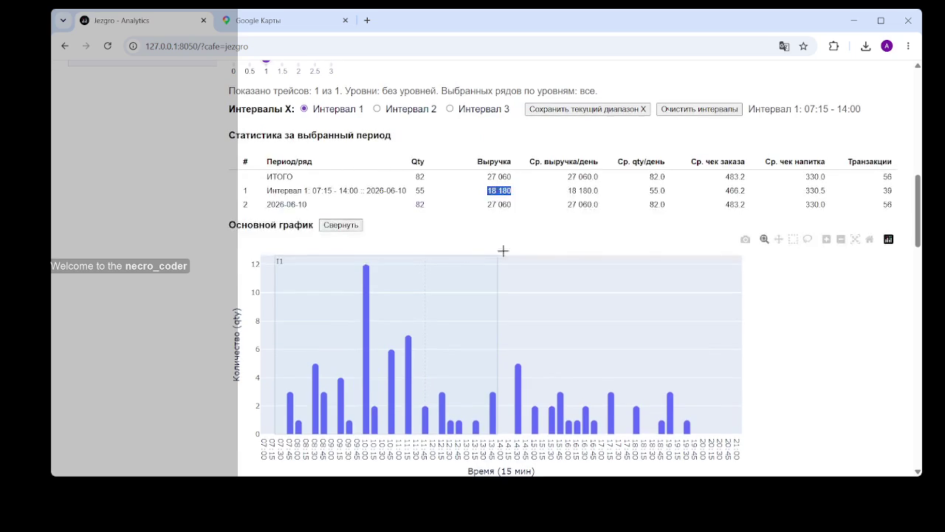
scroll(511, 266, "down", 2)
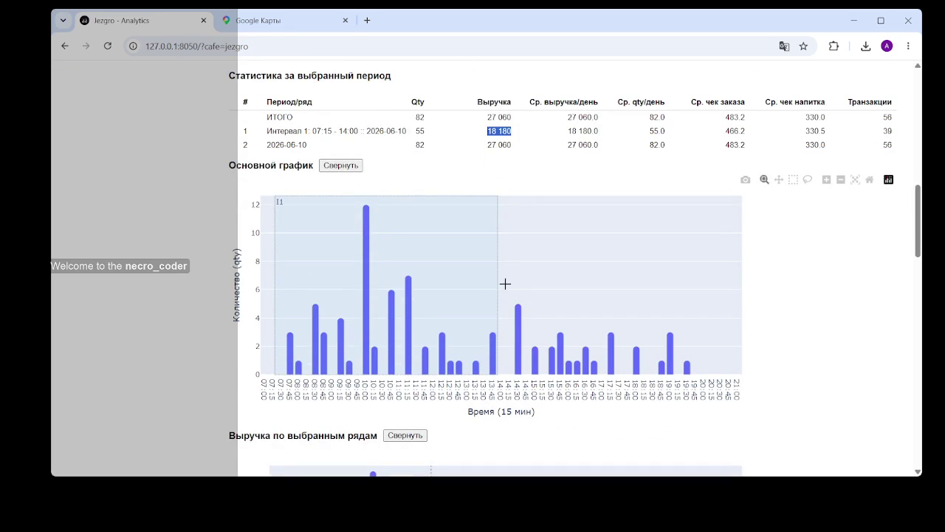
mouse_move(506, 284)
left_mouse_down()
mouse_move(700, 282)
mouse_move(690, 278)
left_mouse_up()
scroll(515, 244, "up", 3)
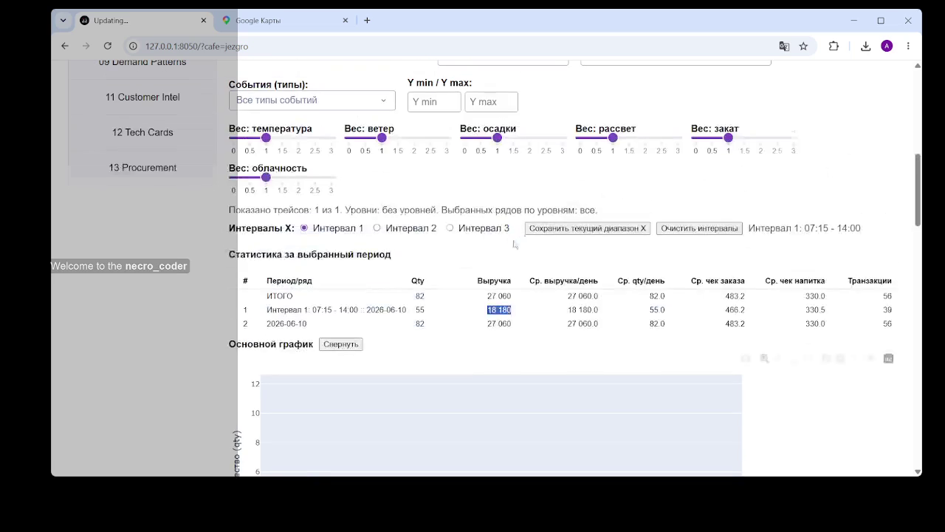
Save 14:00–20:00 as Interval 2 and check its 8 880 revenue in the table.
left_click(379, 229)
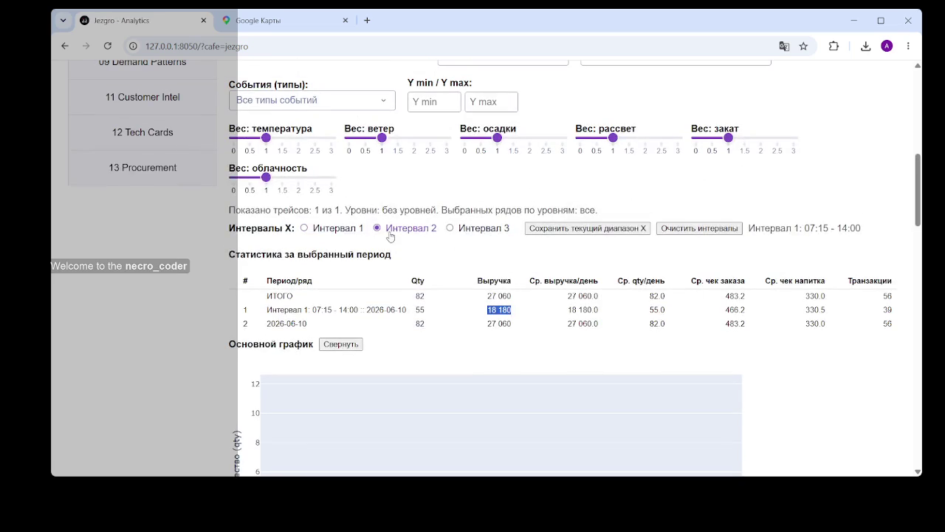
left_click(600, 229)
scroll(530, 301, "down", 2)
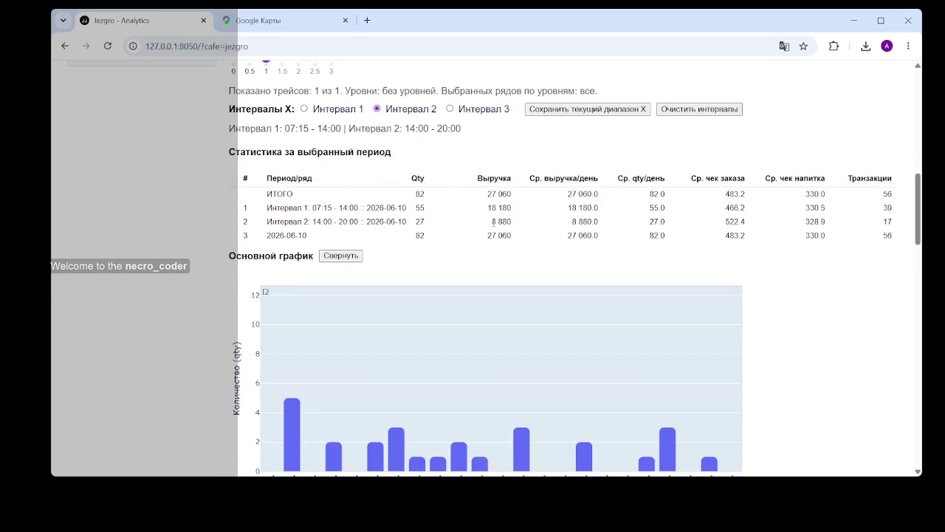
mouse_move(491, 222)
left_mouse_down()
mouse_move(644, 225)
mouse_move(482, 214)
left_mouse_up()
left_click(502, 223)
Reset the main chart to the full day and switch to box-zoom mode.
scroll(521, 249, "down", 2)
scroll(761, 205, "up", 2)
left_click(855, 270)
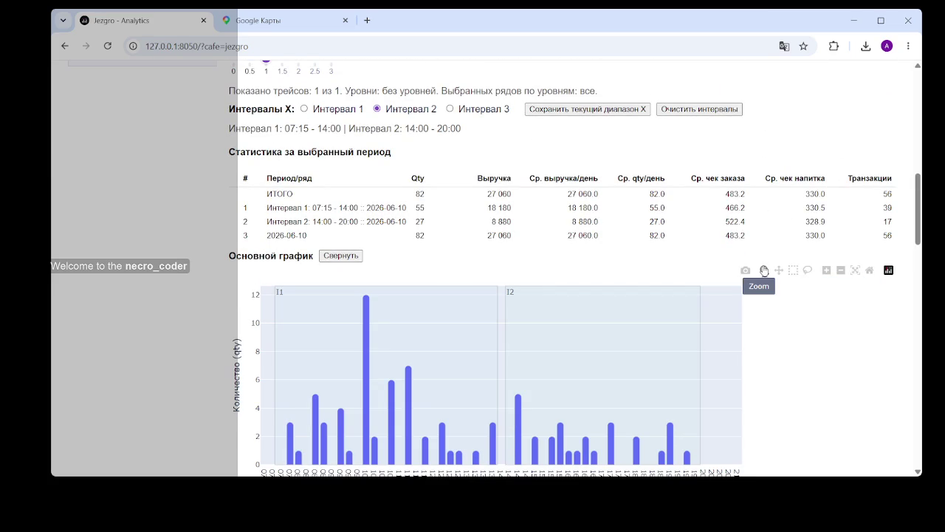
left_click(764, 270)
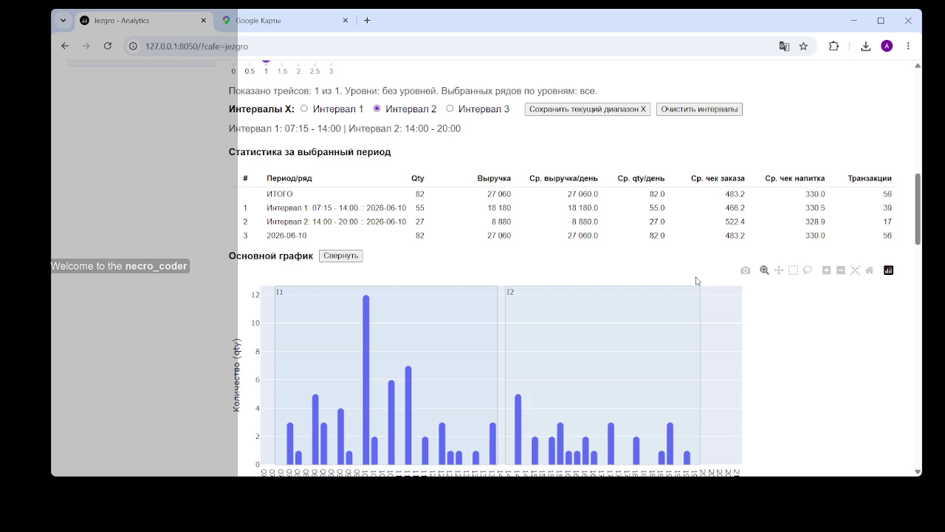
scroll(698, 273, "down", 2)
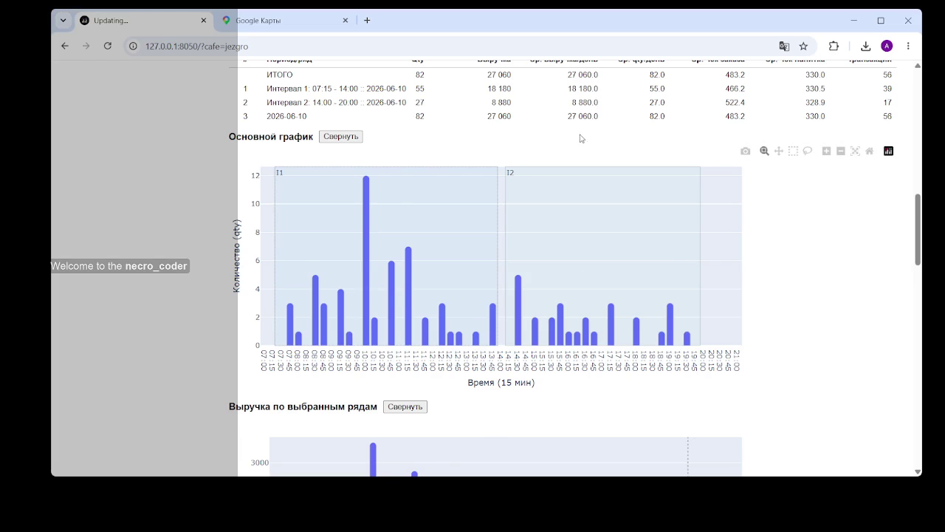
scroll(554, 148, "up", 1)
left_click_drag(512, 161, 242, 147)
left_click(489, 170)
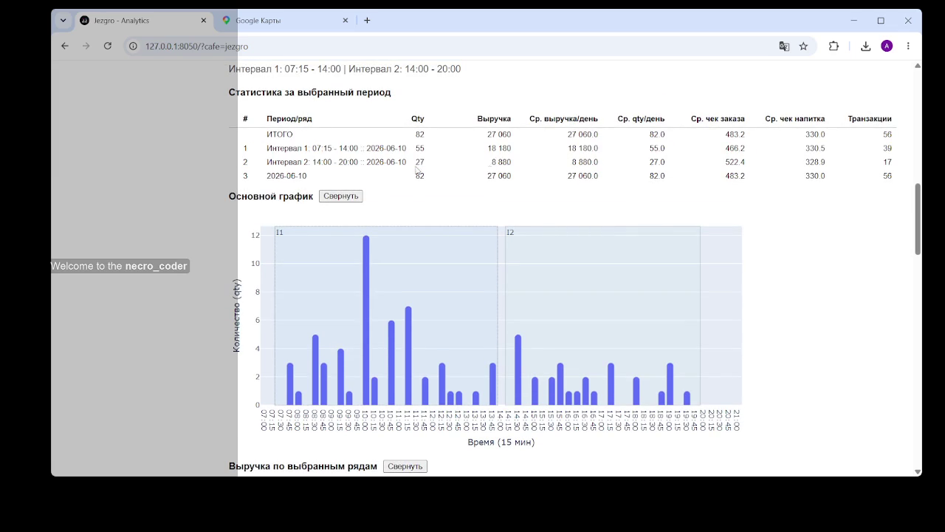
double_click(495, 162)
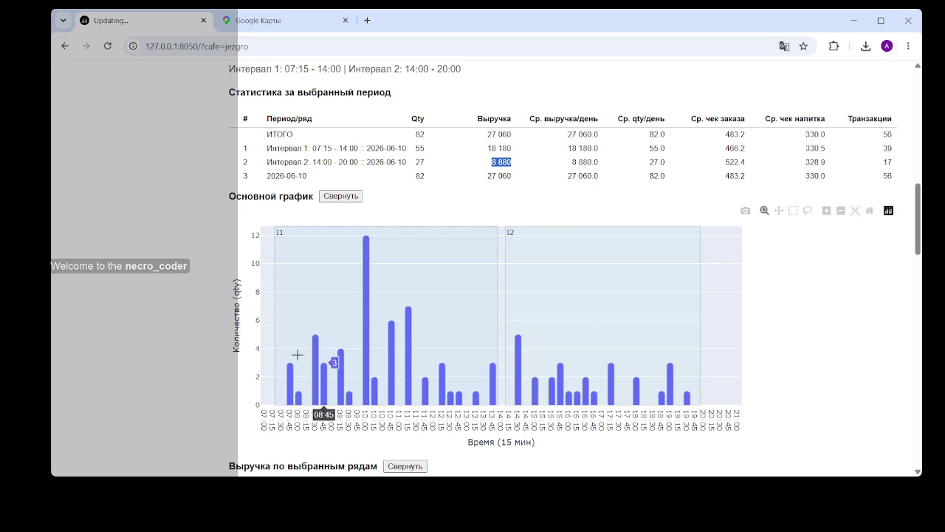
mouse_move(652, 333)
left_click(509, 168)
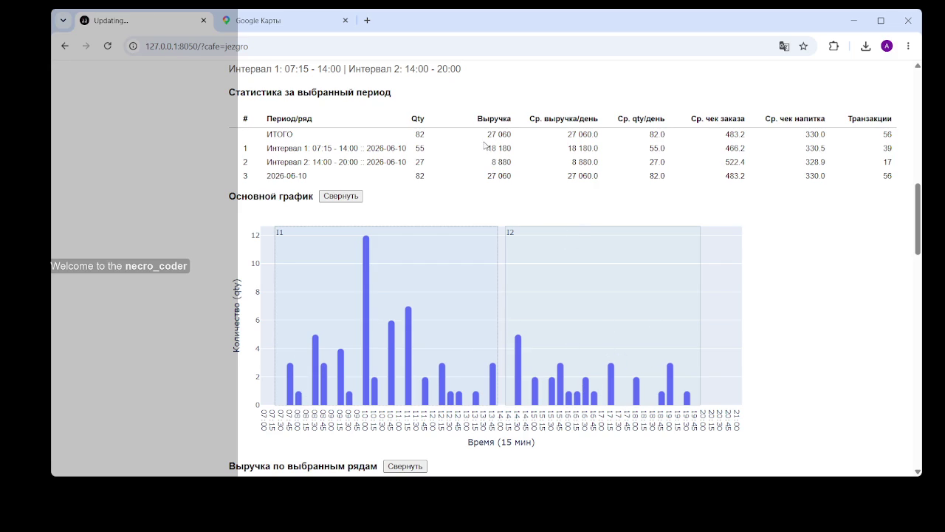
left_click_drag(399, 148, 598, 148)
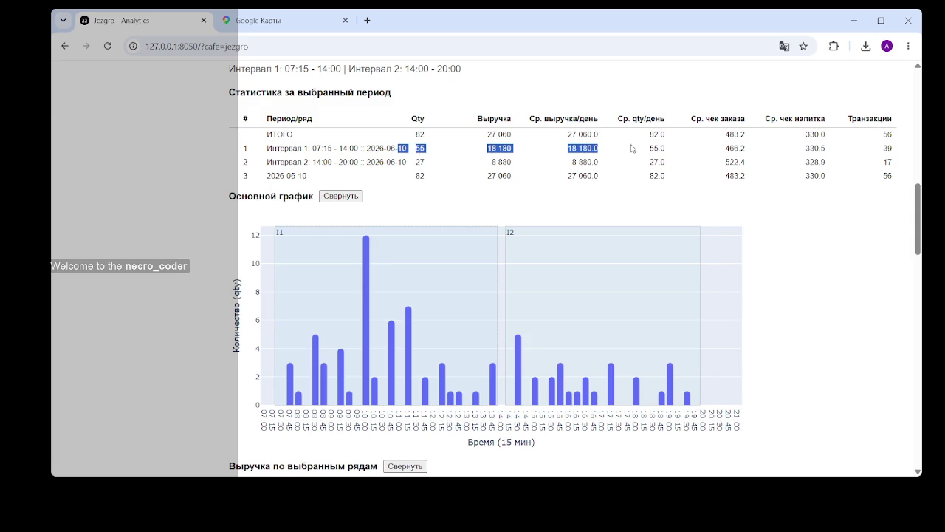
left_click(503, 148)
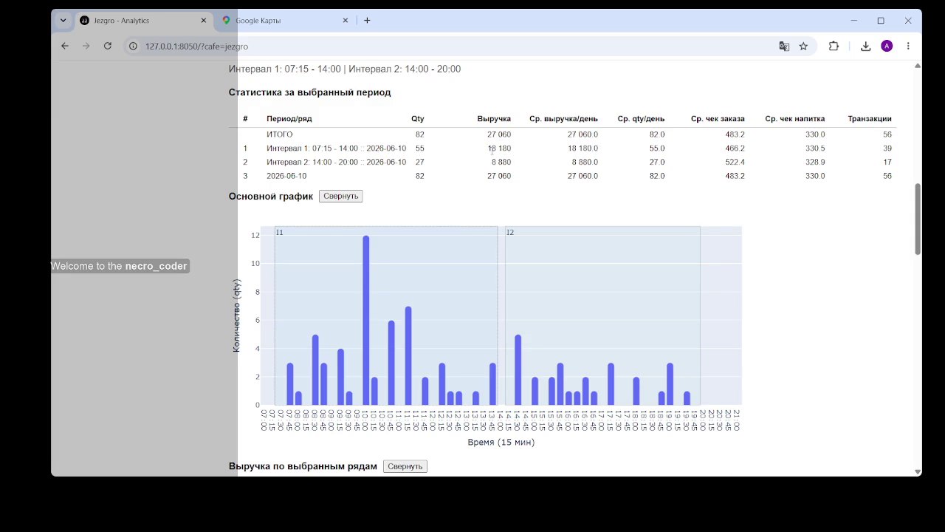
mouse_move(487, 148)
left_mouse_down()
mouse_move(593, 148)
mouse_move(561, 150)
left_mouse_up()
left_click(468, 167)
left_click_drag(469, 167, 583, 162)
left_click(582, 163)
left_click_drag(415, 161, 602, 170)
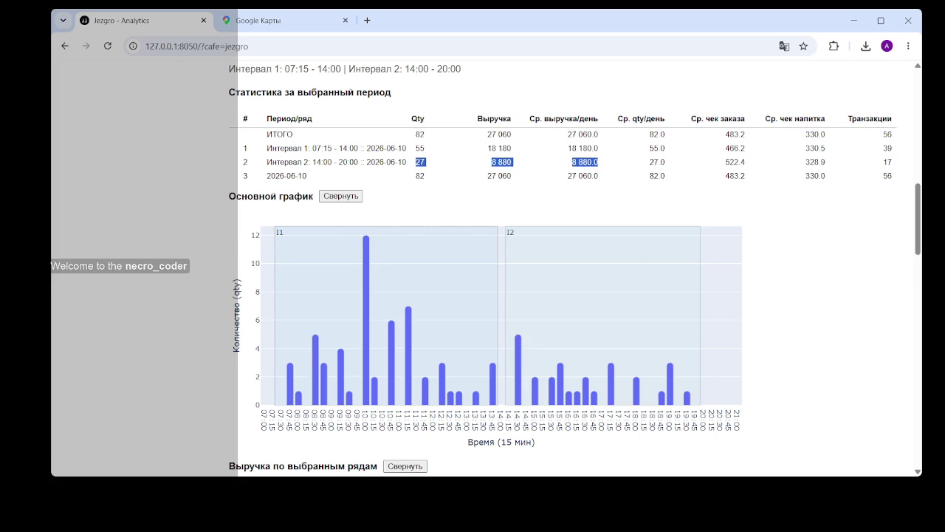
mouse_move(453, 337)
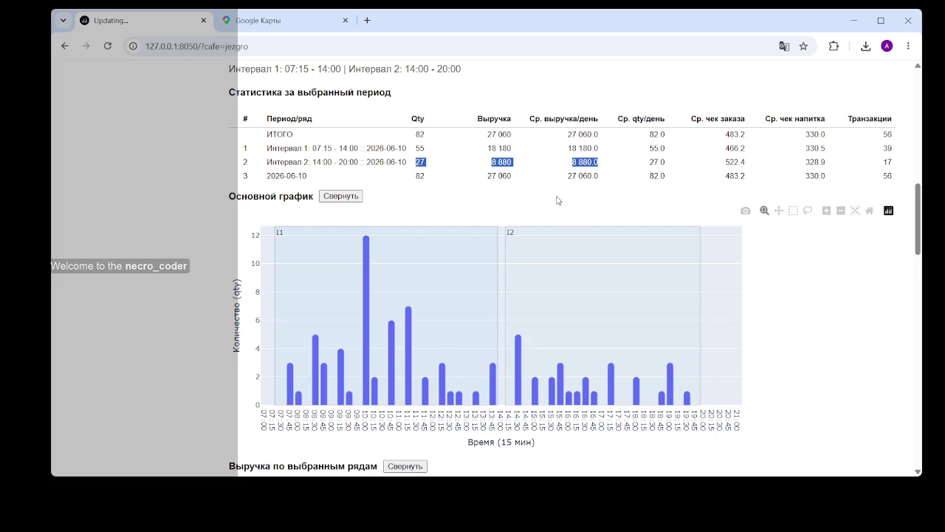
left_click(501, 161)
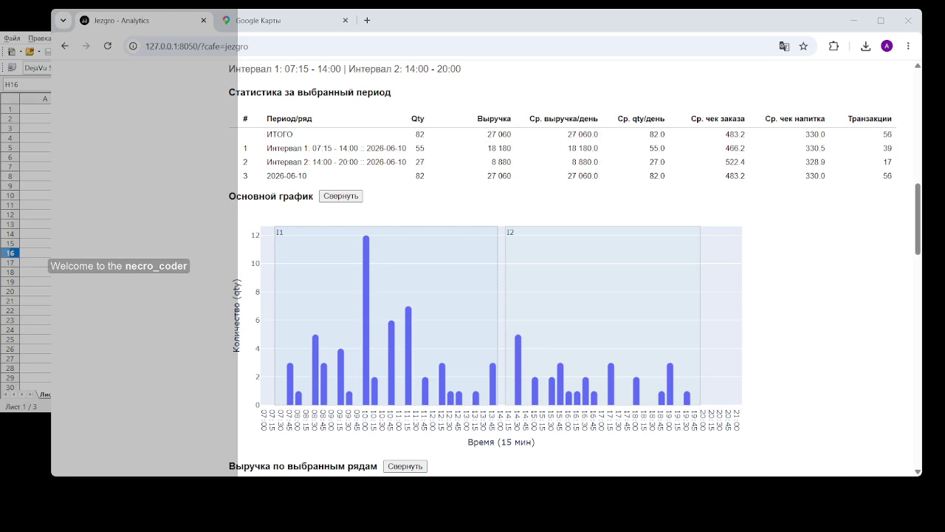
key("alt+Tab")
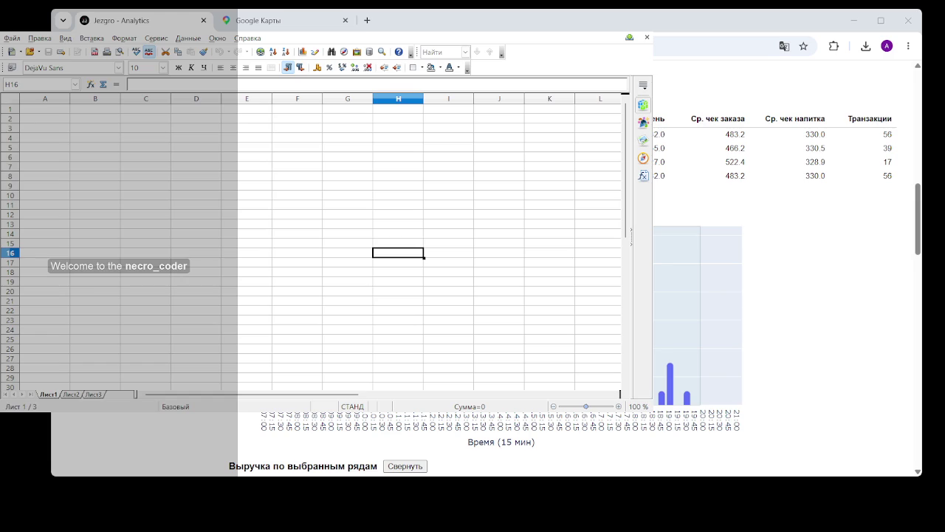
Move the Calc window aside and enter 8800 in G10.
left_click_drag(332, 34, 570, 53)
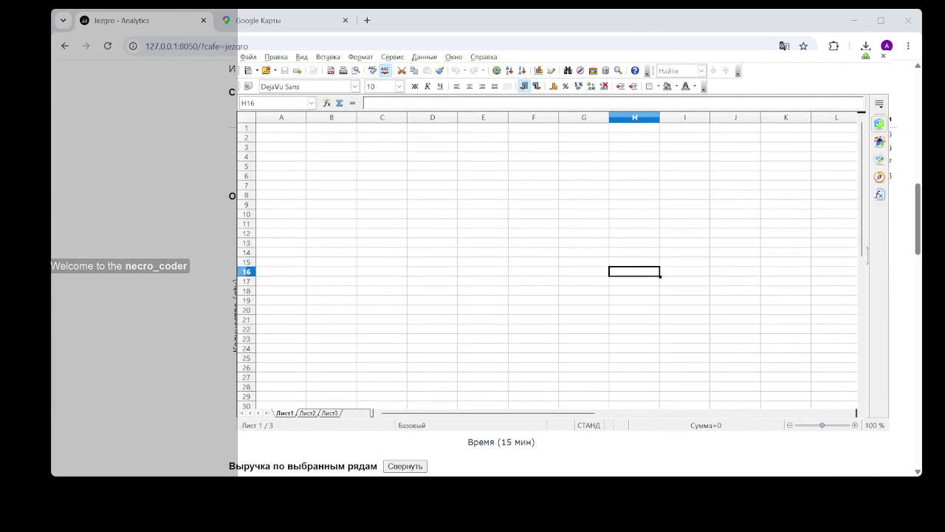
left_click(568, 214)
type("8800")
key("Return")
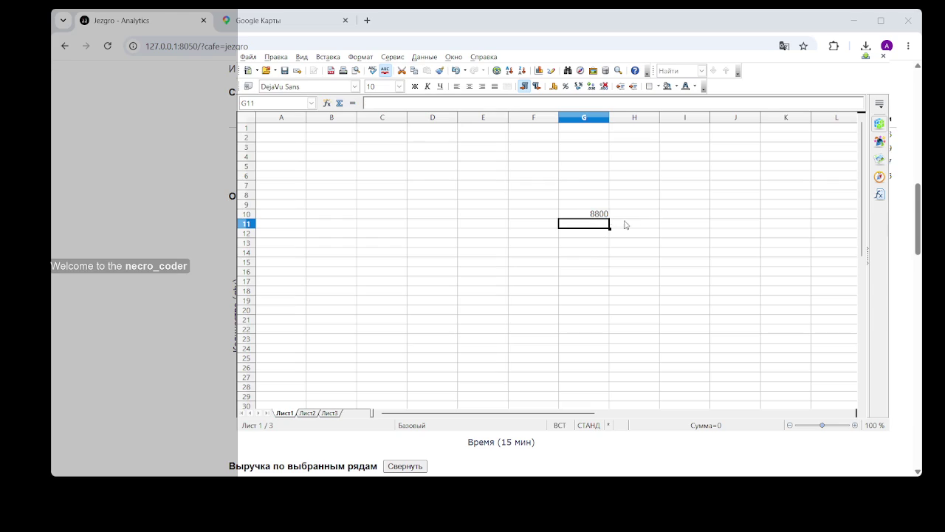
left_click(631, 214)
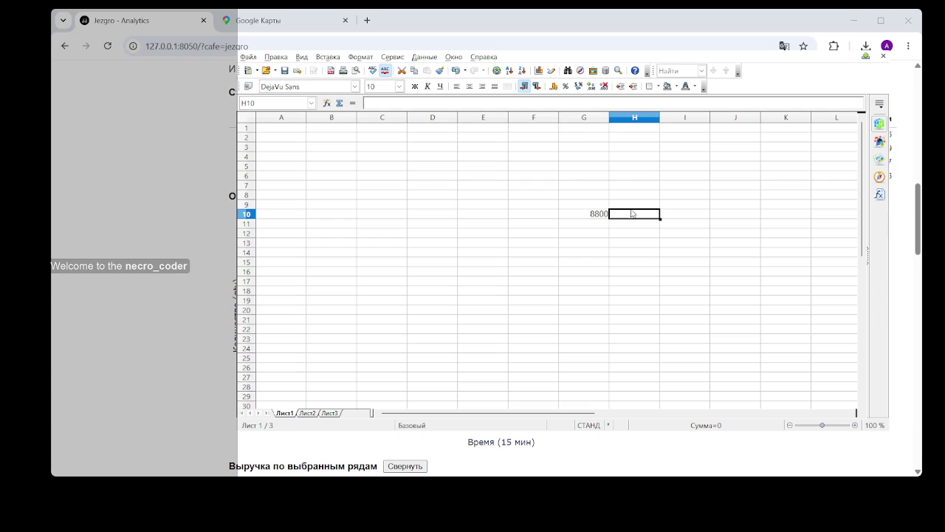
Add a 'зп' cost row in row 11 with the amount -2500.
left_click(526, 226)
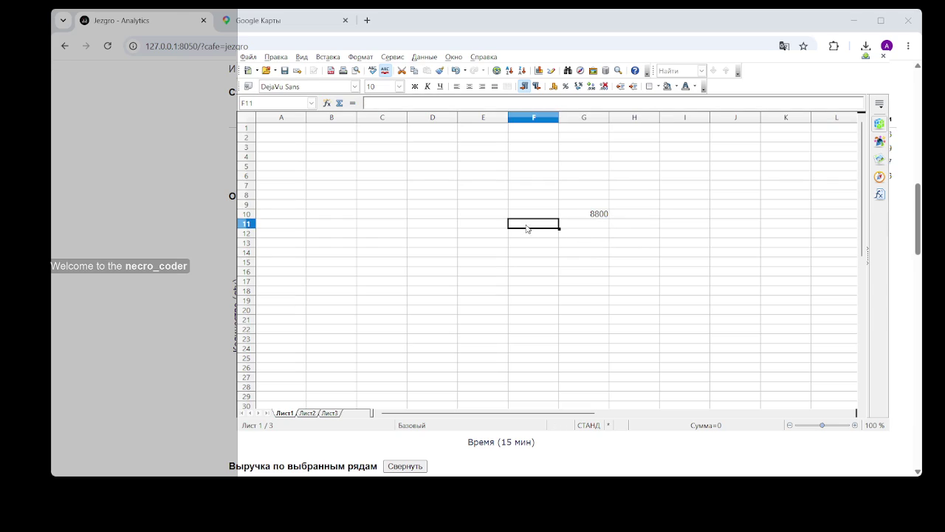
type("pg")
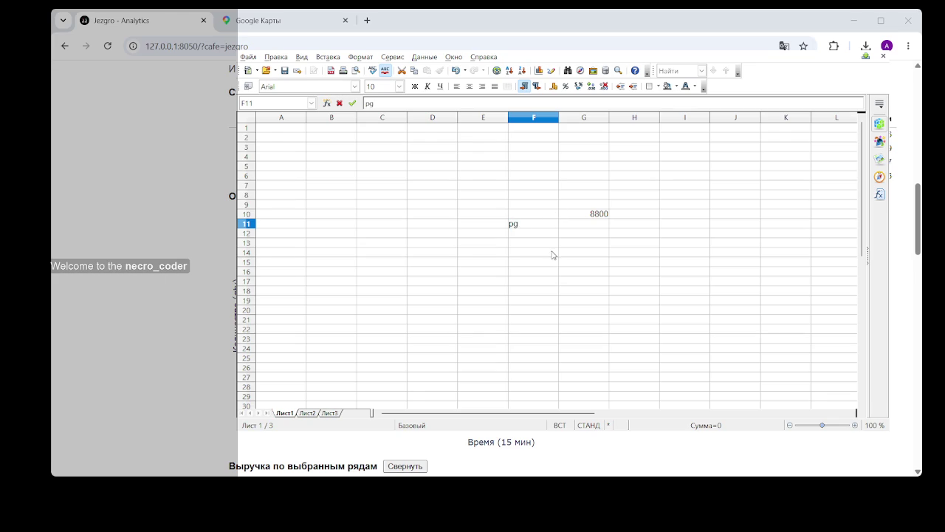
key("BackSpace")
type("зп")
left_click(551, 271)
left_click(592, 225)
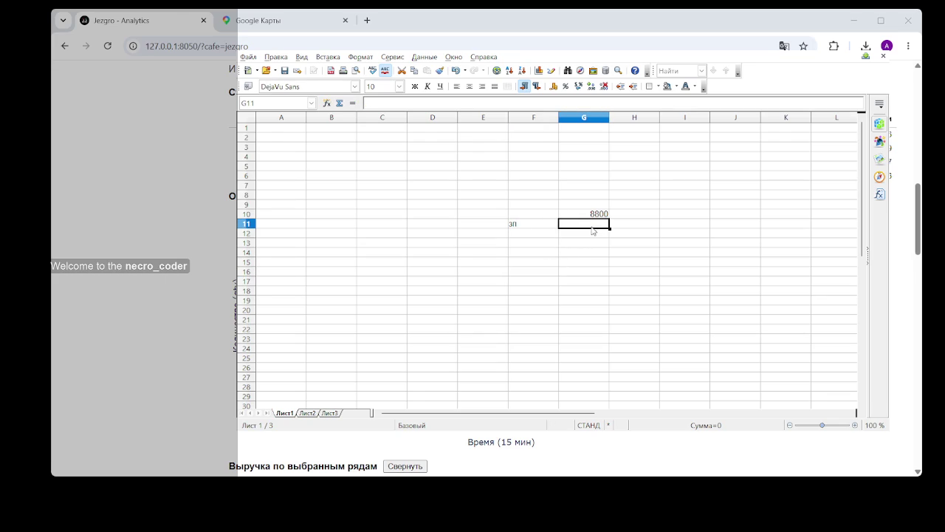
type("2500")
left_click(596, 290)
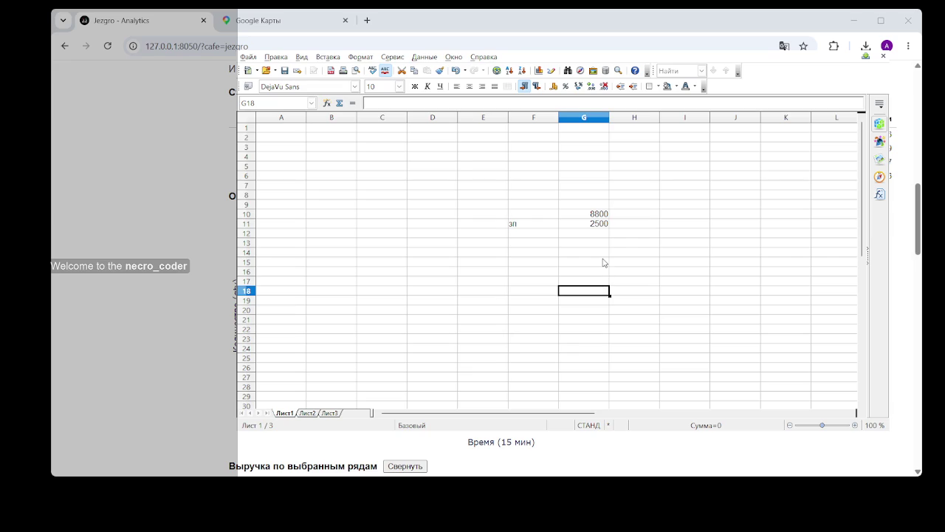
left_click(597, 226)
left_click(367, 104)
type("-")
left_click(575, 316)
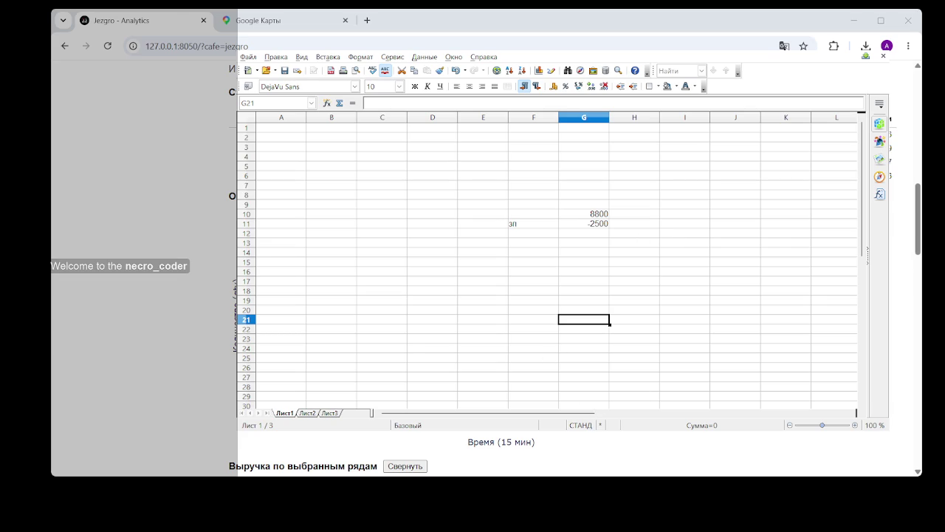
Check the -2500 value in G11 and select I12 for a side calculation.
left_click(647, 282)
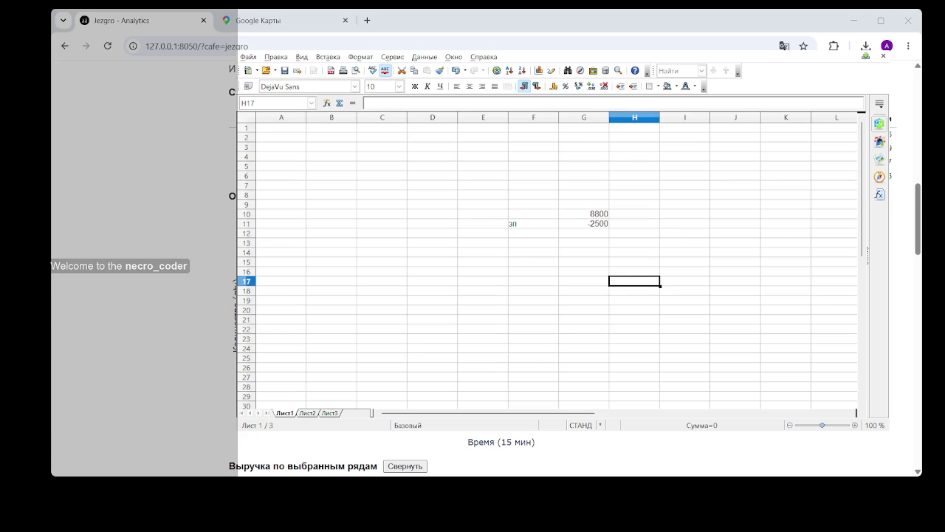
left_click(625, 301)
left_click(587, 228)
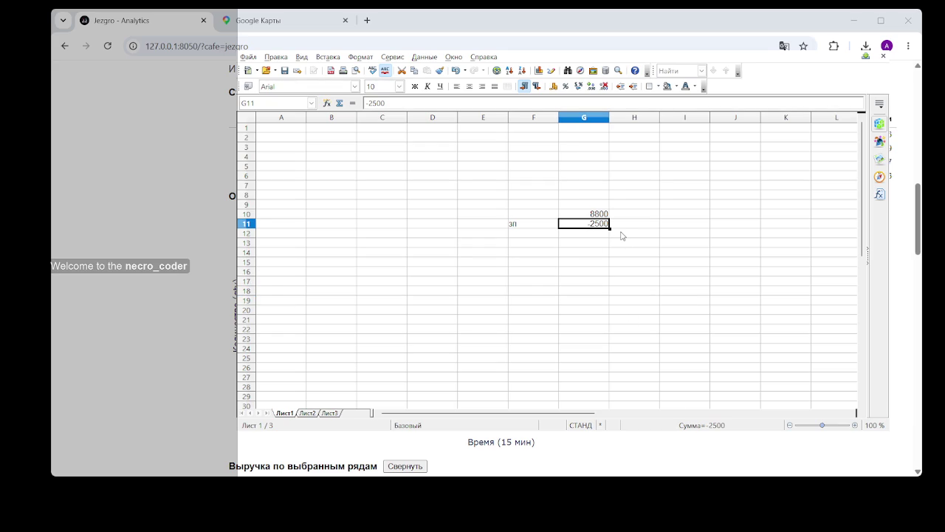
left_click(527, 237)
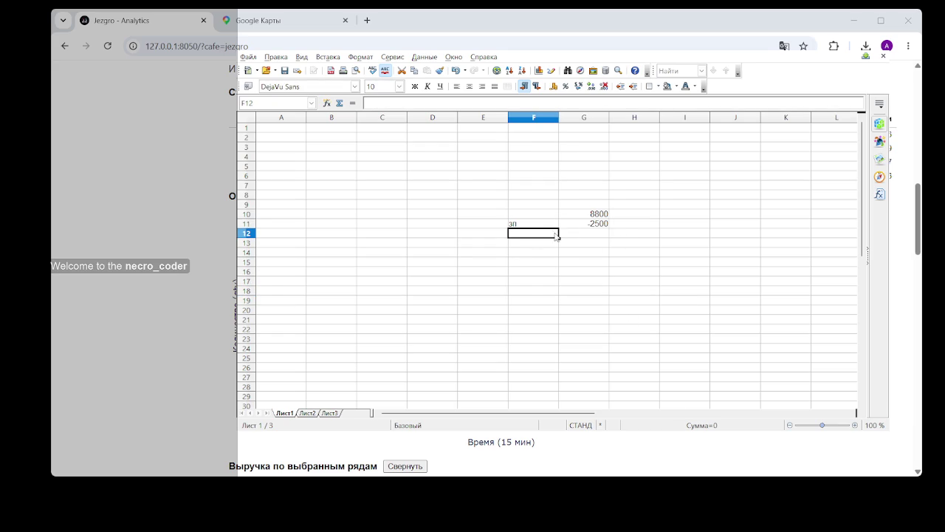
left_click(738, 273)
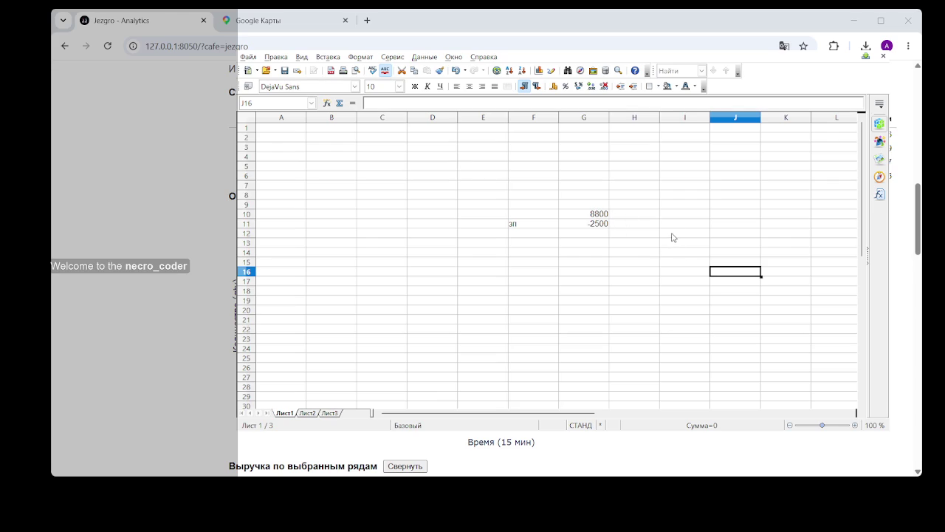
left_click(675, 238)
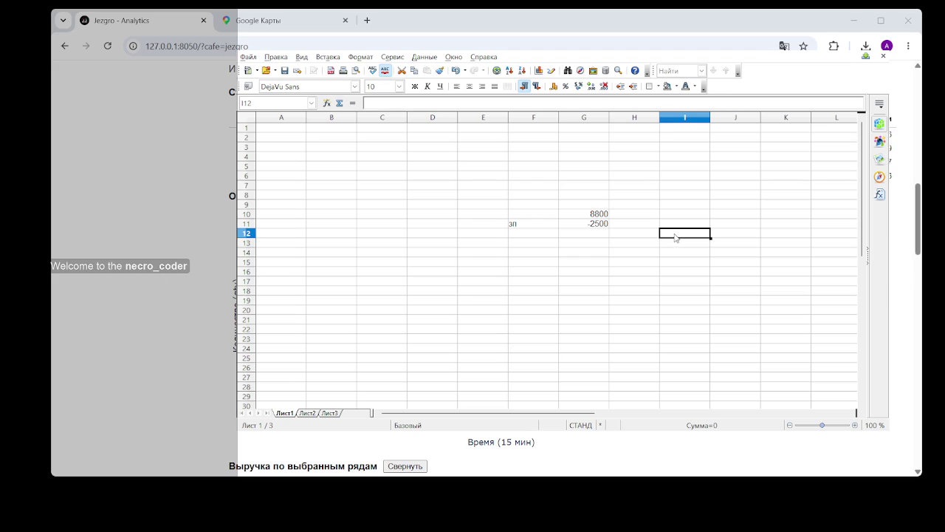
Calculate =35000/21 in I12 as a side calculation.
type("=")
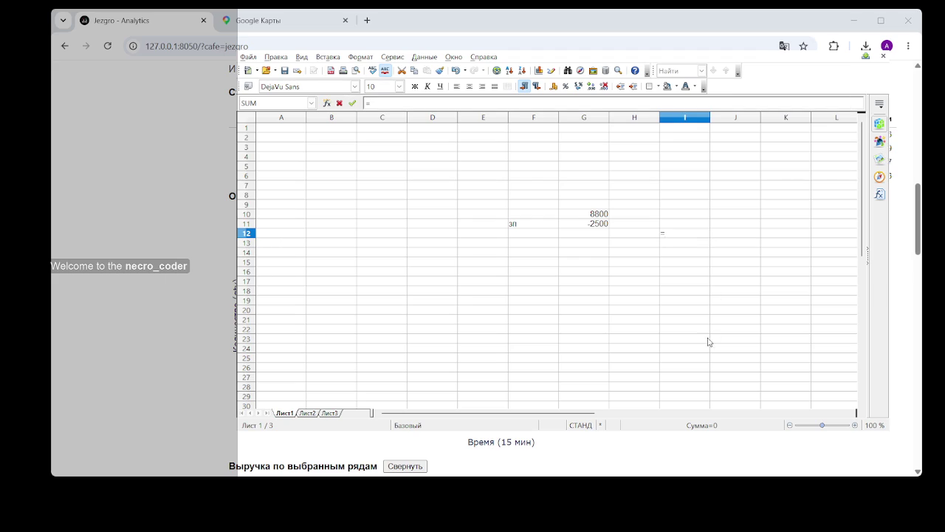
type("35000/21")
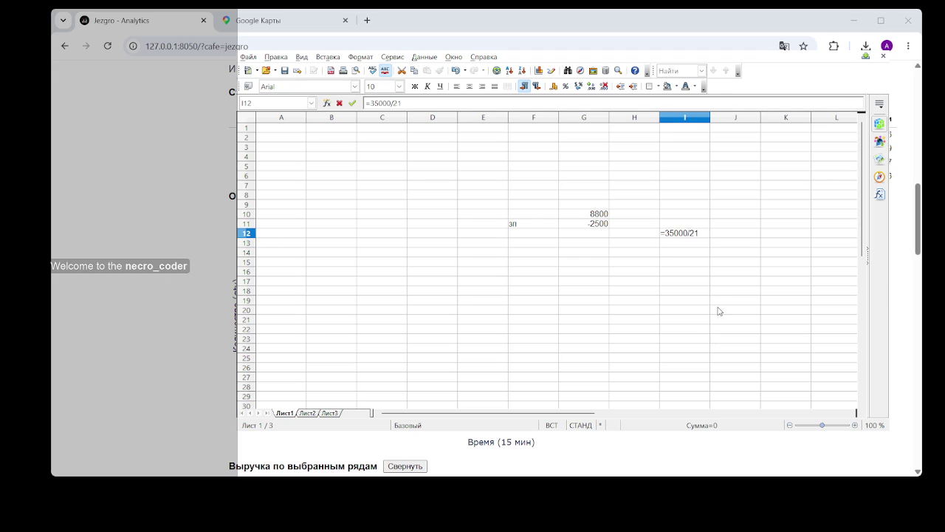
key("Return")
type("\\")
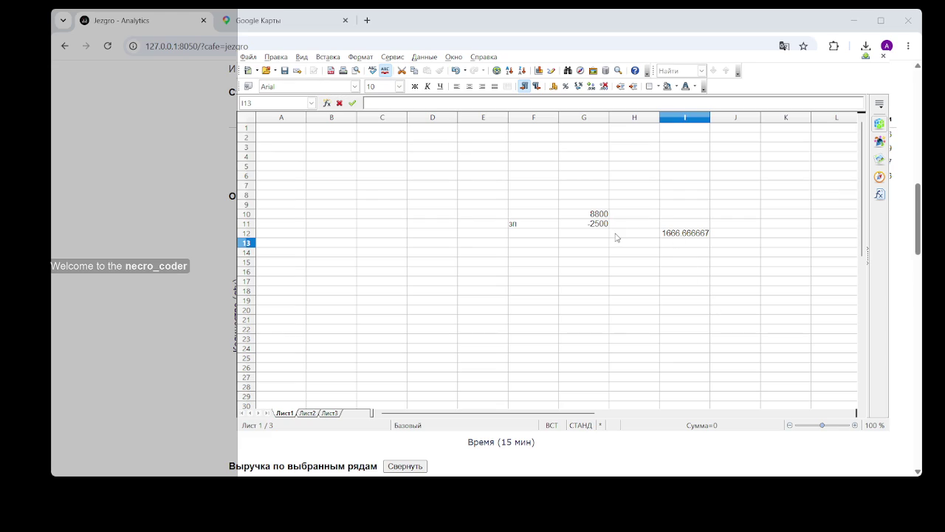
key("Escape")
Enter -1700 in G12 and delete the I12 side calculation.
left_click(595, 235)
type("-1700")
left_click(735, 311)
left_click(686, 234)
key("Delete")
left_click(735, 311)
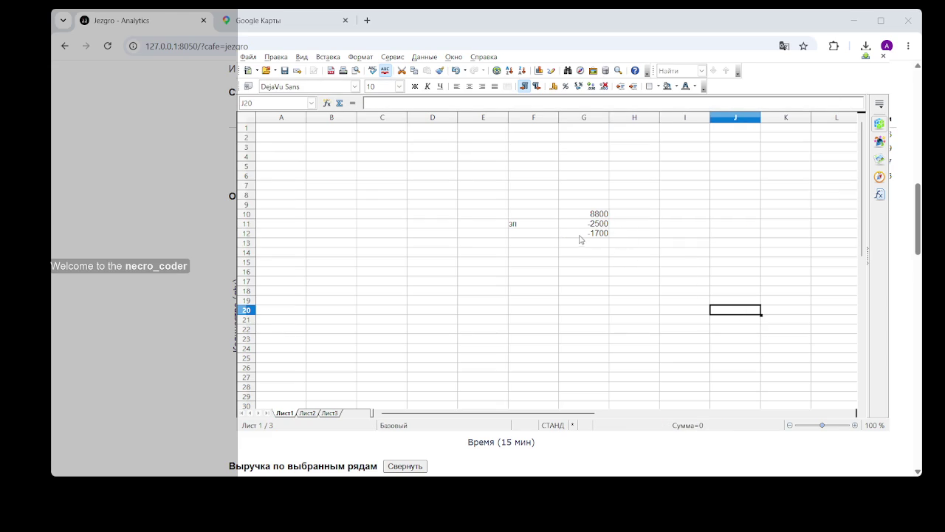
Label row 12 'взносы' in F12.
left_click(543, 235)
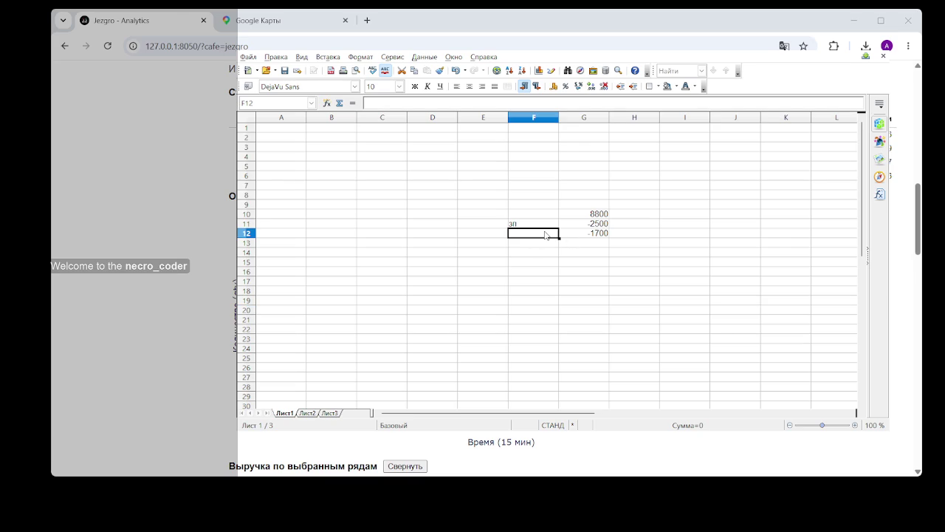
type("взносы")
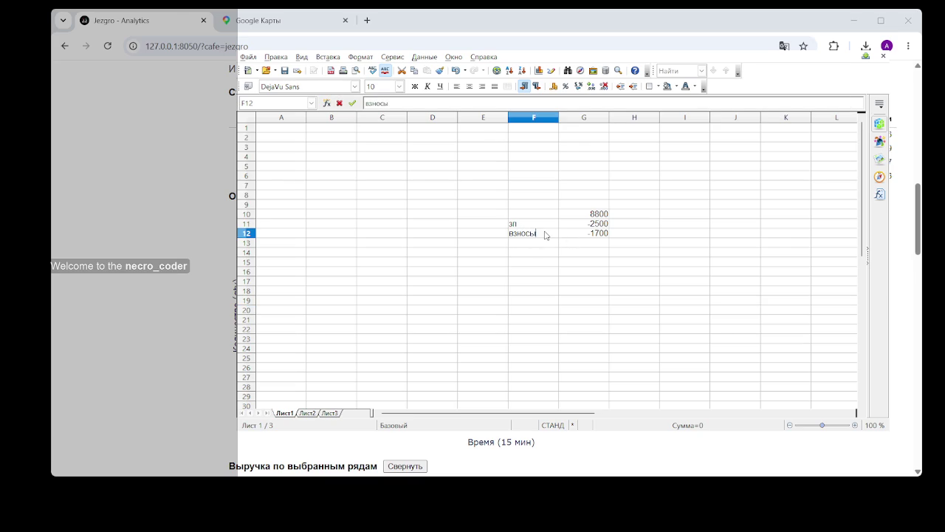
left_click(574, 309)
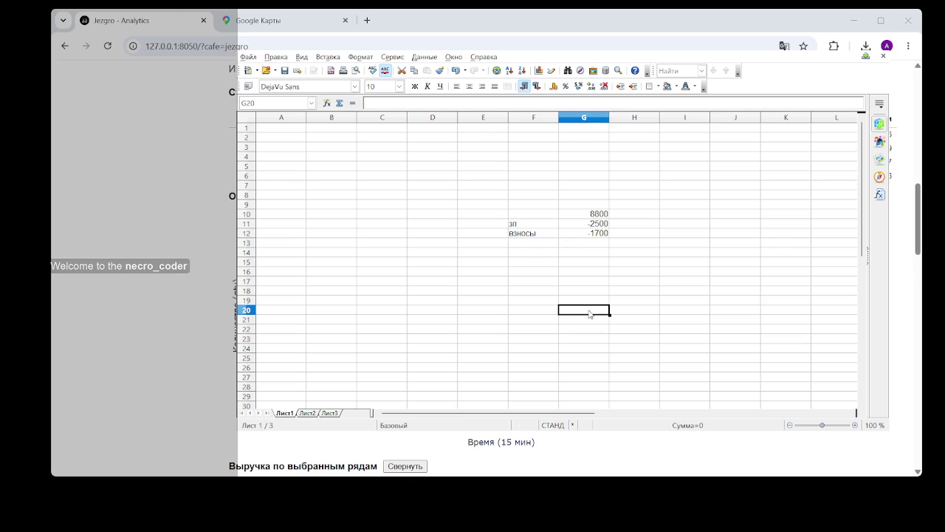
left_click(596, 252)
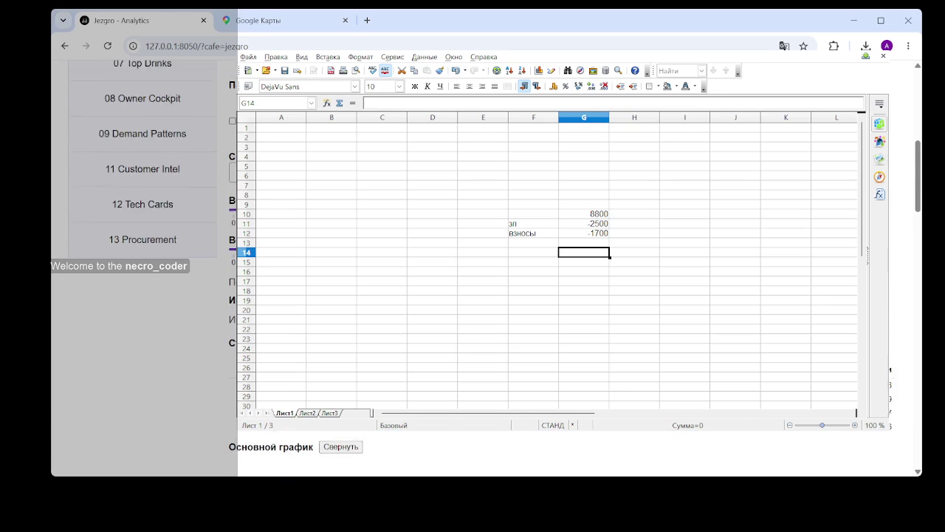
scroll(142, 258, "up", 4)
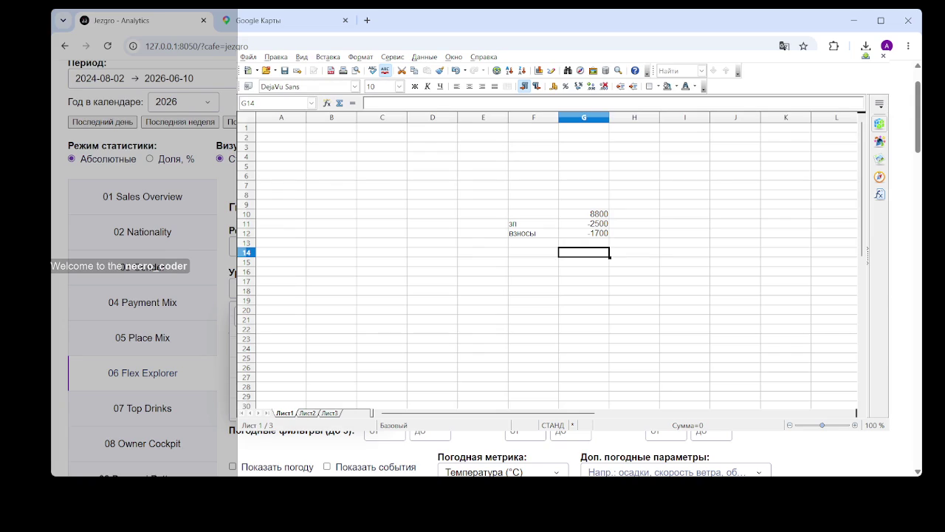
scroll(143, 258, "down", 3)
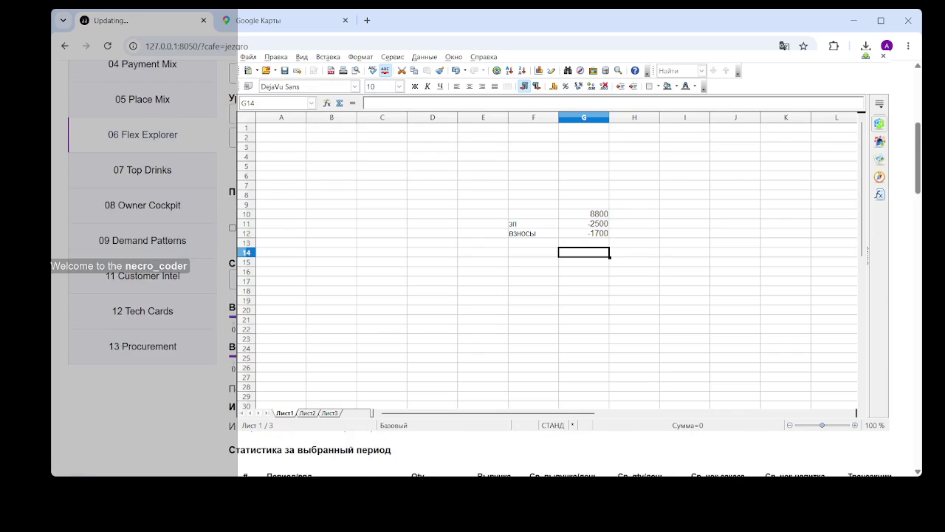
scroll(142, 258, "down", 4)
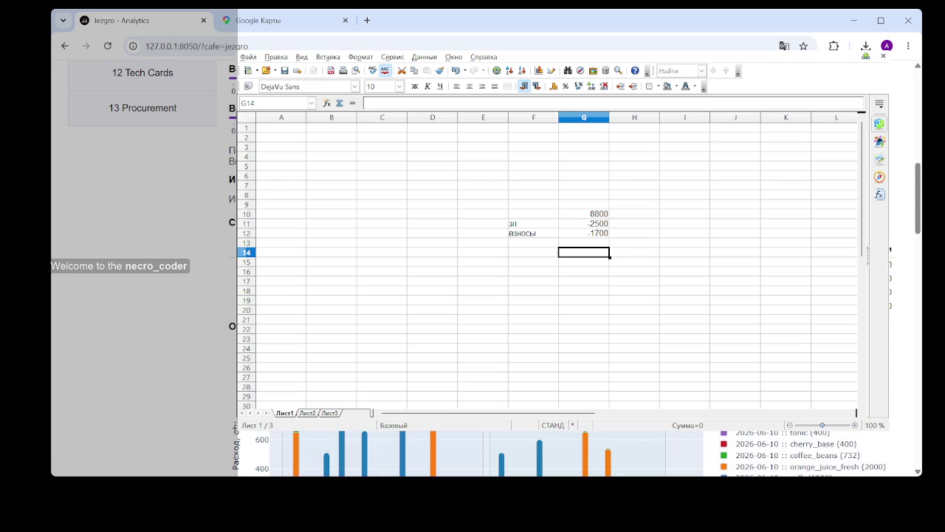
scroll(148, 332, "down", 2)
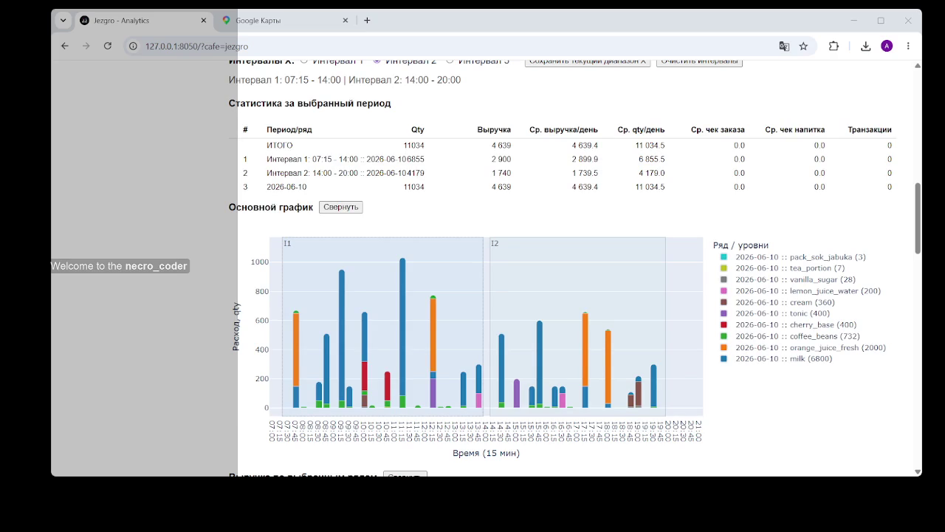
mouse_move(652, 394)
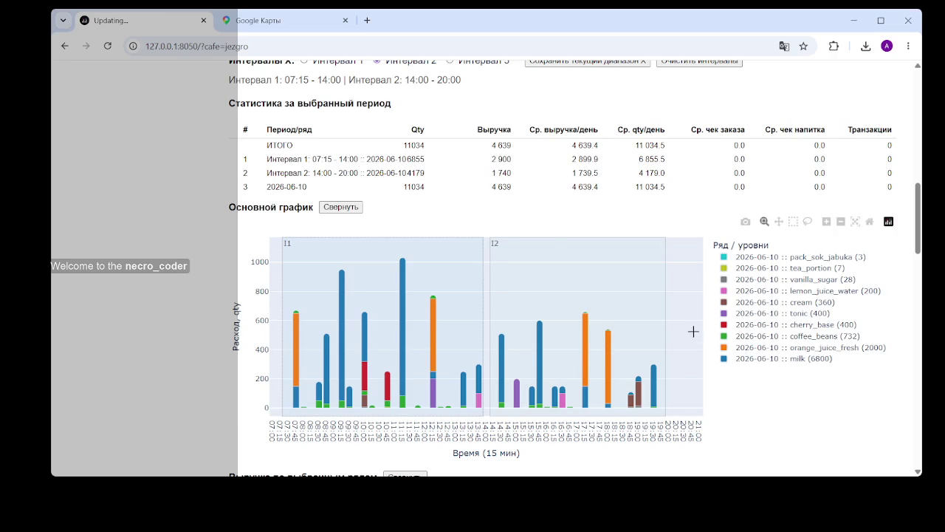
Select Interval 2's 1 740 revenue and switch back to the Calc sheet.
left_click_drag(487, 174, 556, 174)
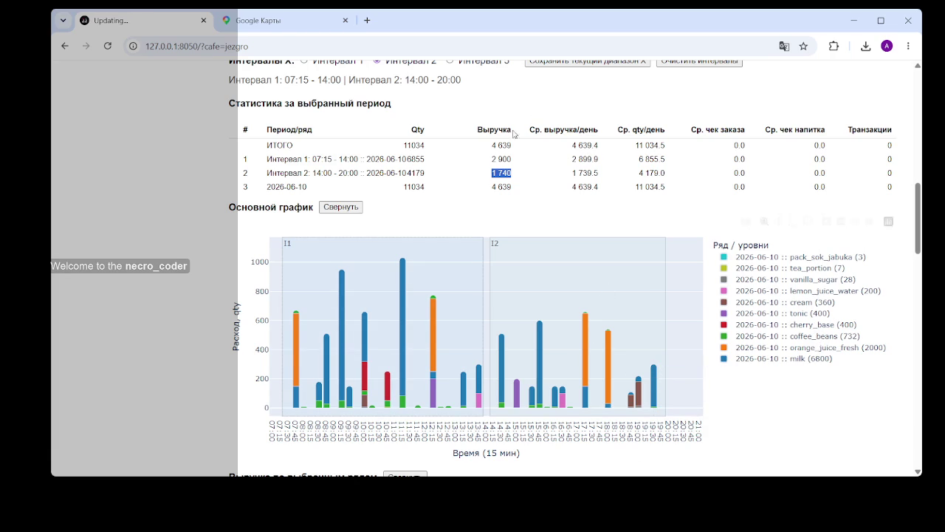
key("alt+Tab")
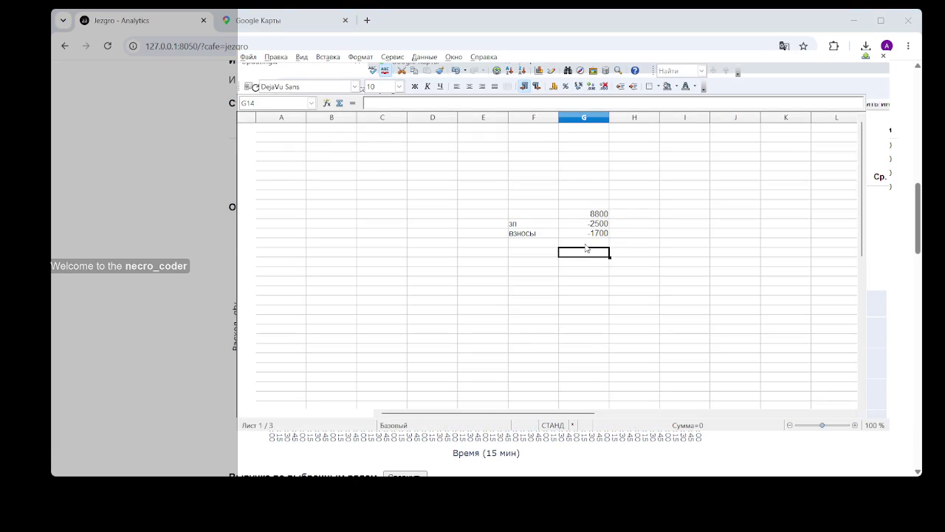
Enter -1740 in G13 with the label 'фуд кост' in F13.
left_click(607, 246)
type("-1")
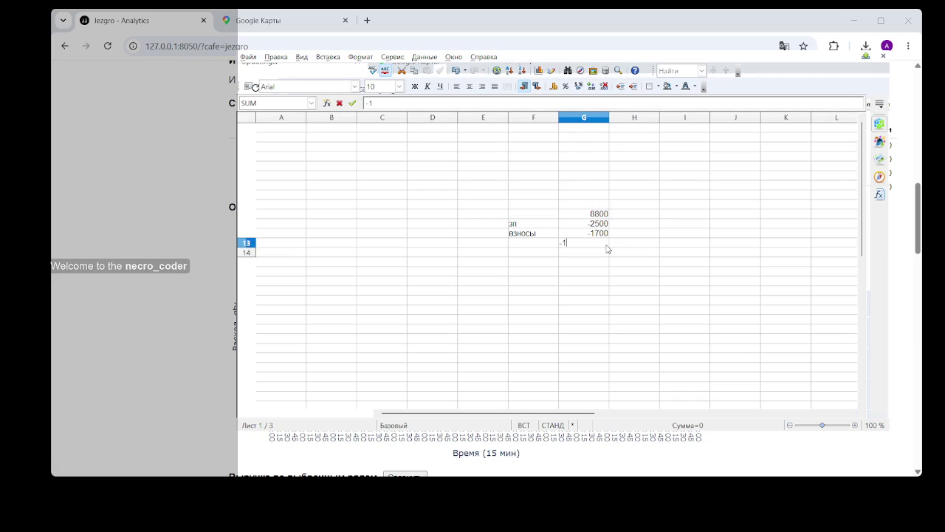
type("740")
left_click(535, 245)
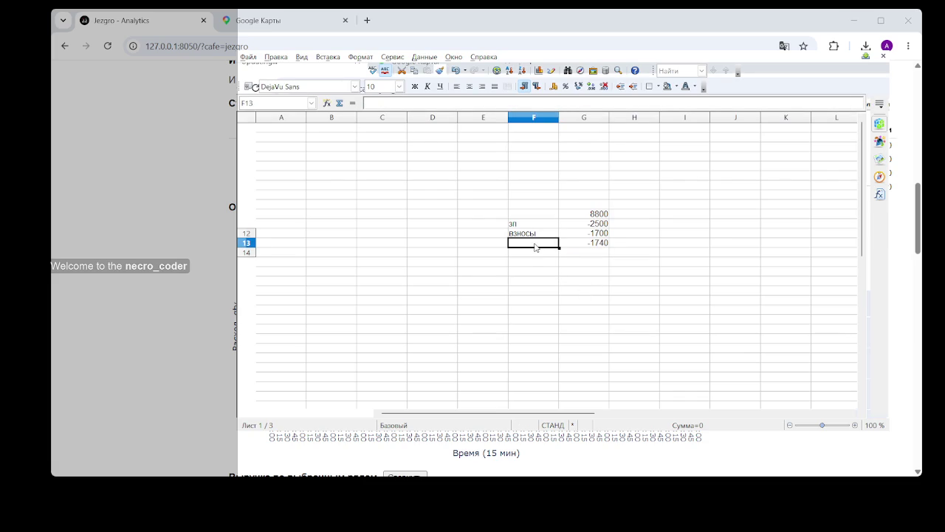
type("фуд кост")
left_click(553, 274)
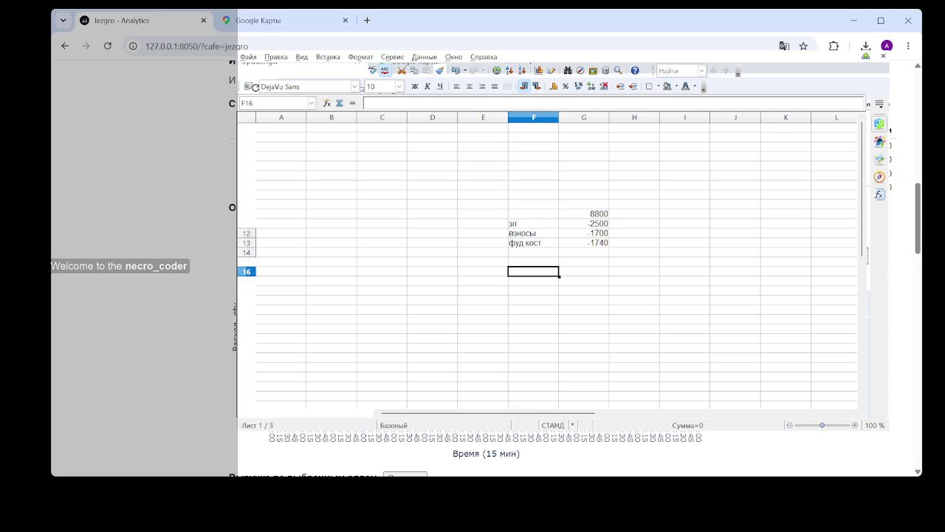
scroll(908, 229, "up", 3)
scroll(143, 296, "up", 1)
scroll(143, 295, "up", 3)
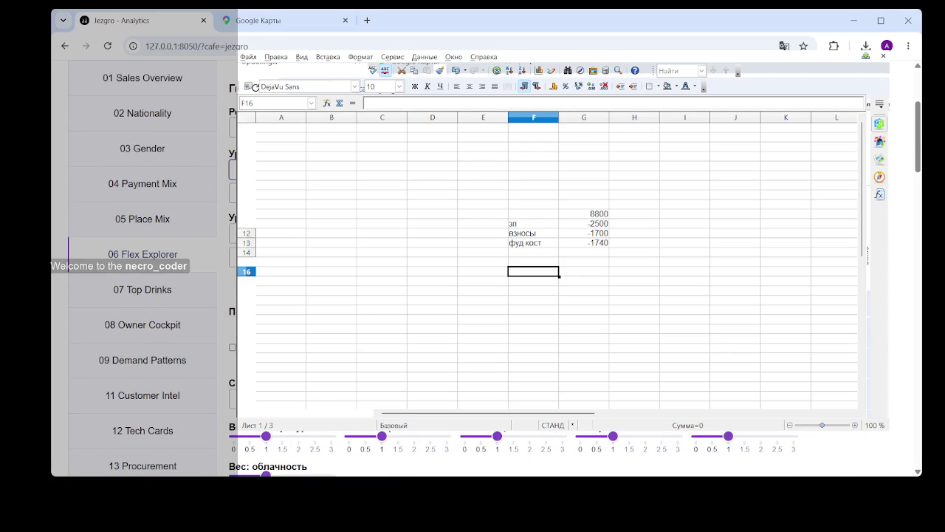
scroll(144, 296, "down", 5)
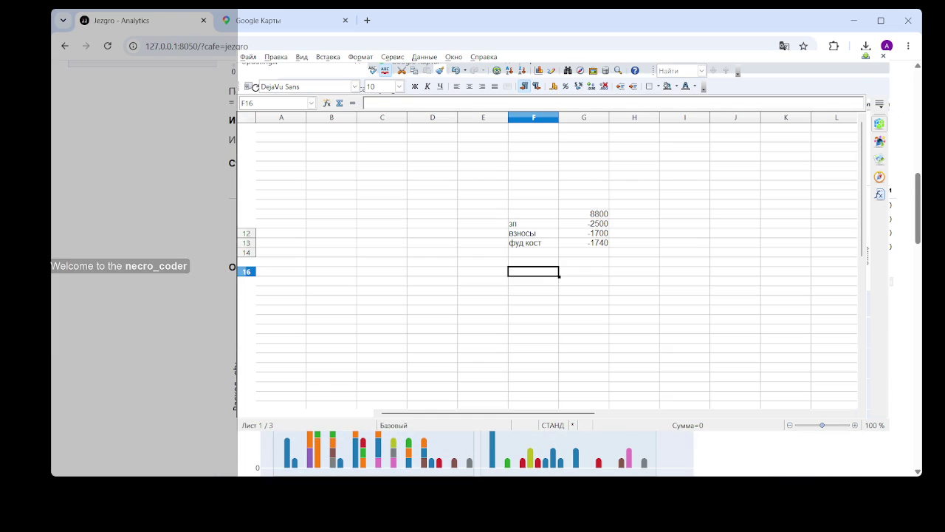
scroll(144, 296, "up", 1)
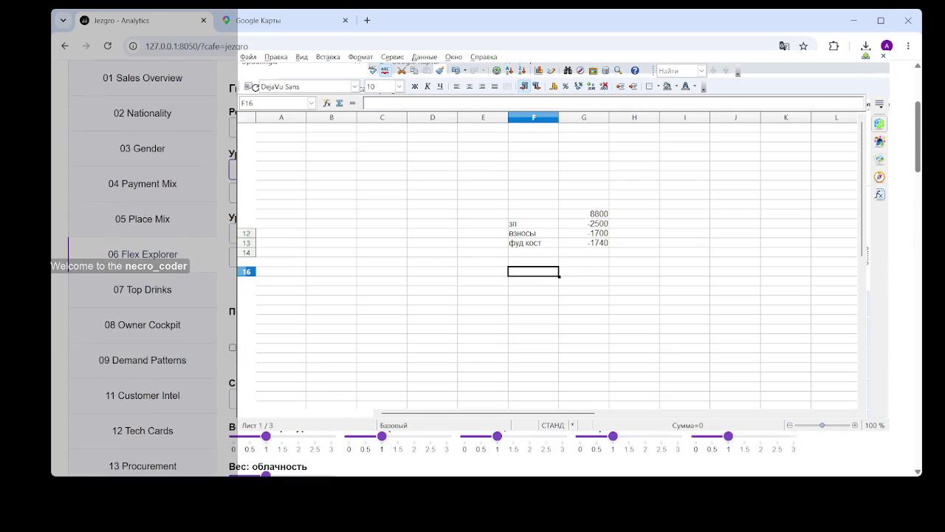
scroll(144, 295, "down", 1)
scroll(144, 295, "down", 4)
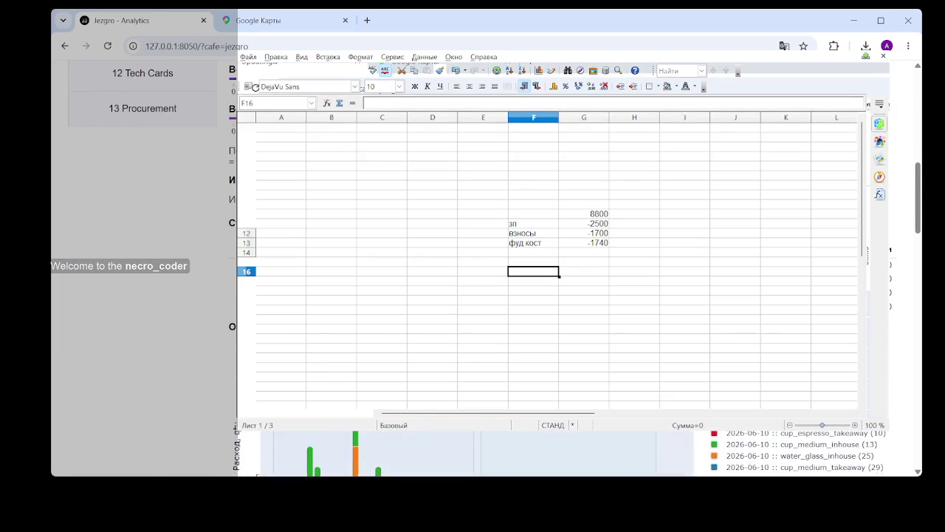
scroll(144, 296, "down", 2)
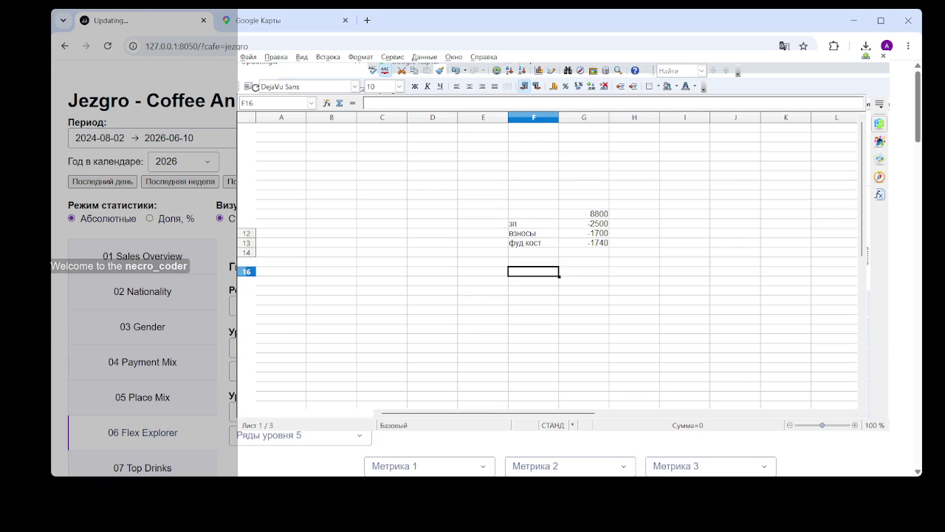
scroll(140, 296, "down", 10)
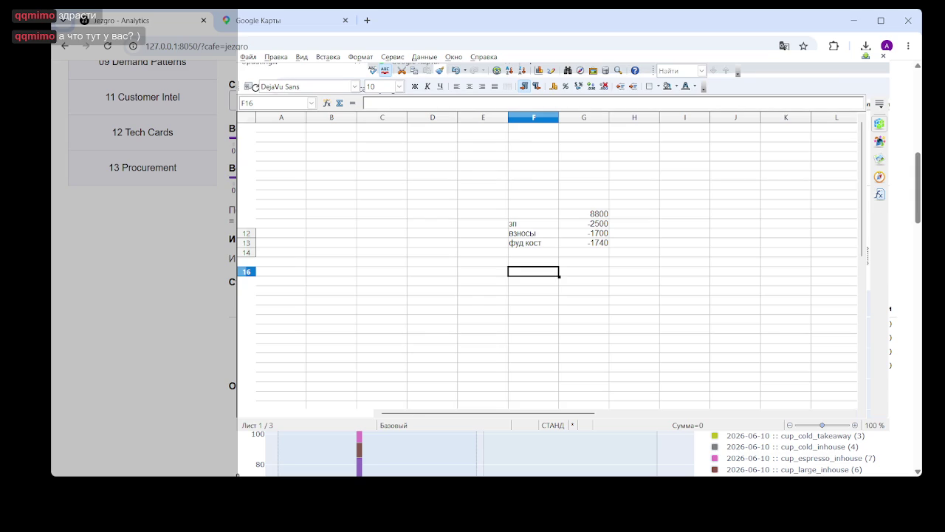
scroll(148, 295, "down", 3)
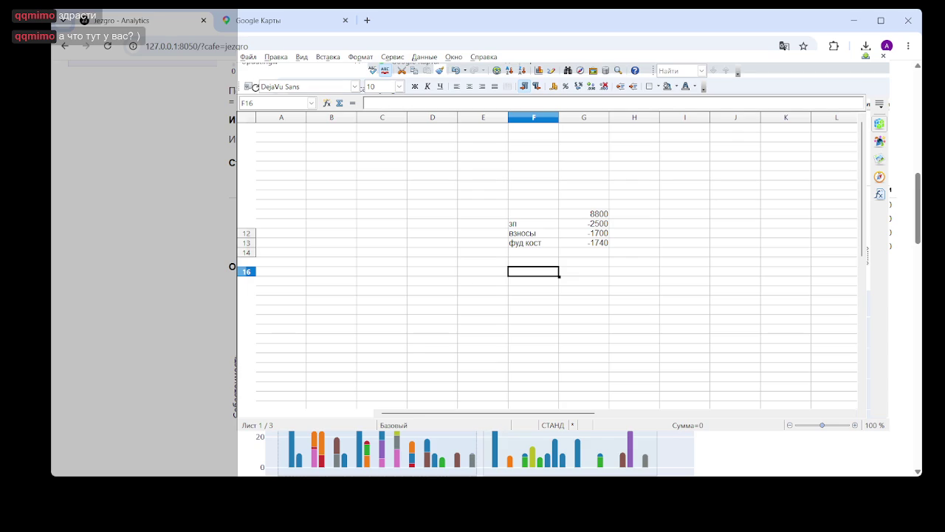
mouse_move(918, 213)
left_mouse_down()
mouse_move(919, 176)
mouse_move(918, 184)
left_mouse_up()
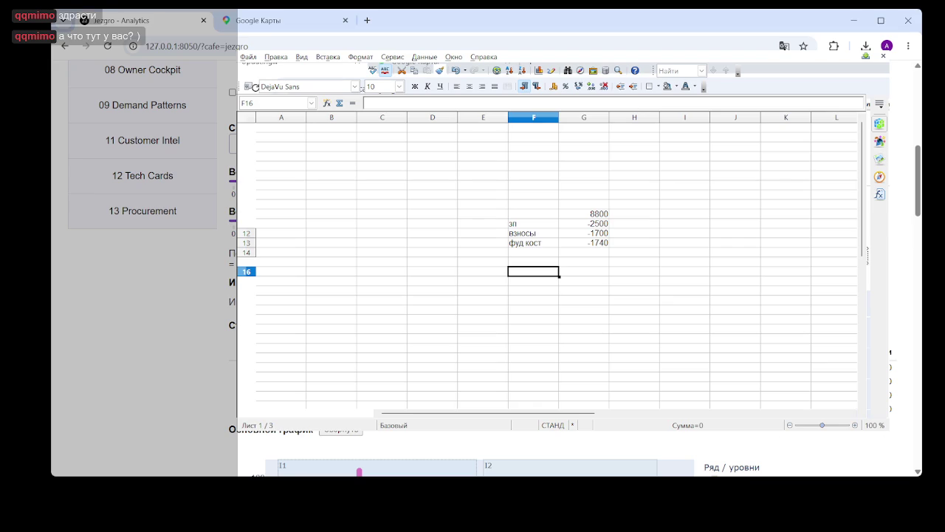
scroll(141, 222, "down", 3)
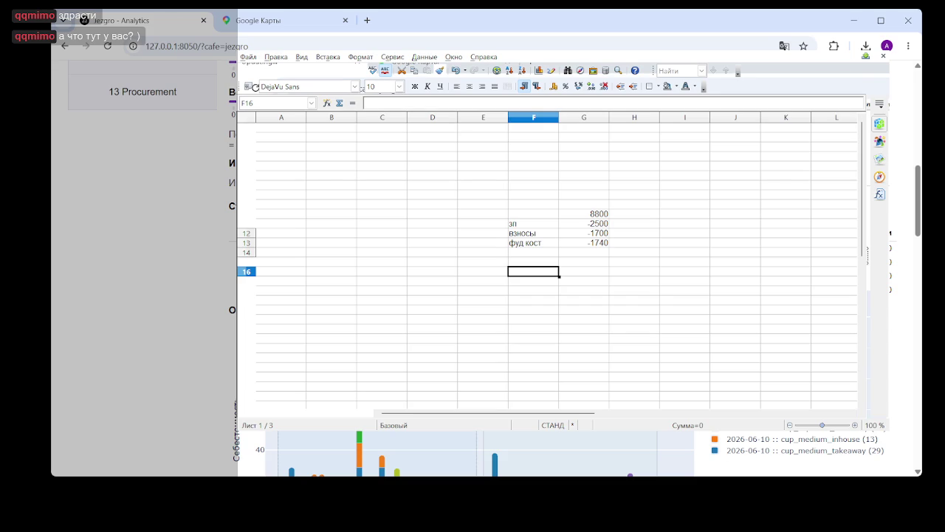
scroll(140, 258, "down", 3)
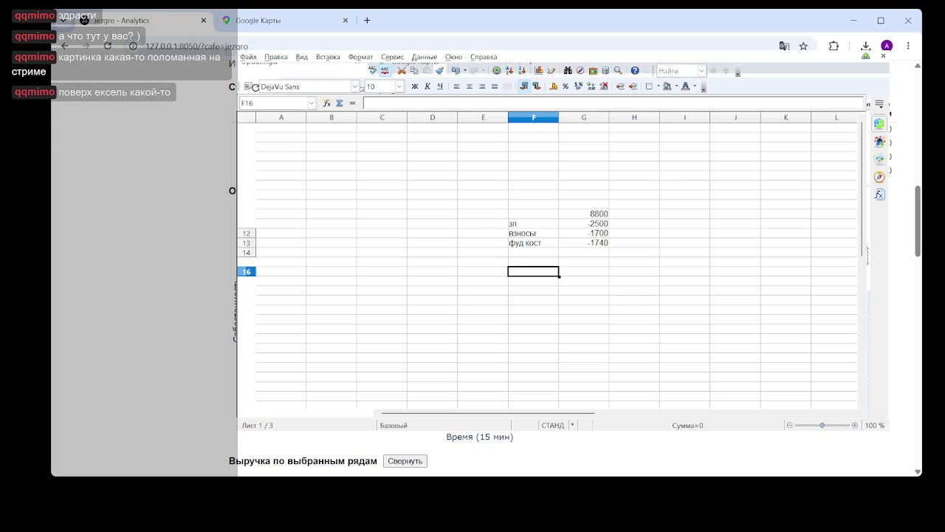
left_click(717, 282)
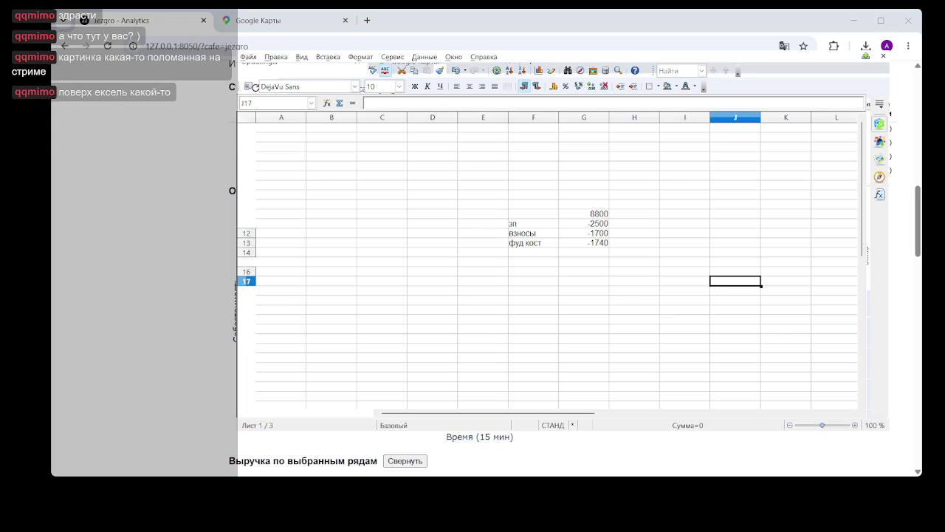
Set Level 1 to Без уровня and scroll to the period statistics table.
scroll(523, 317, "up", 10)
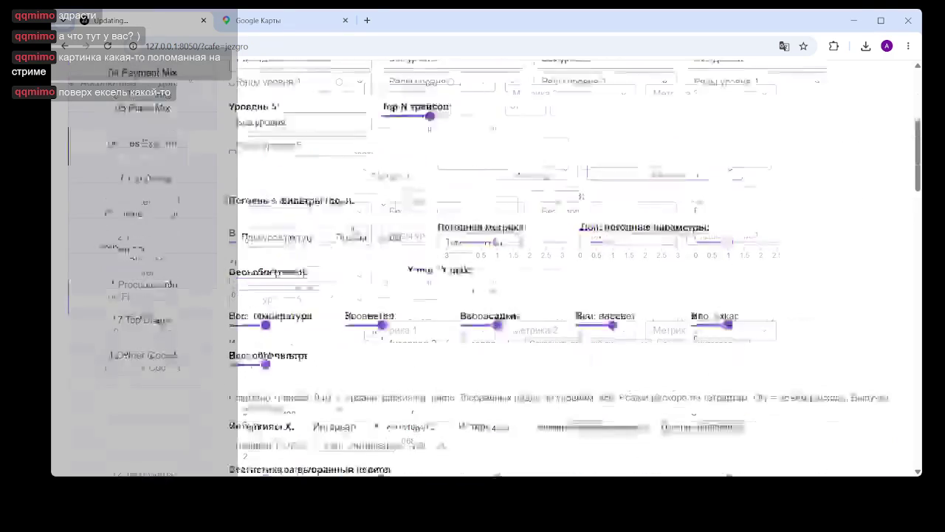
left_click(339, 214)
left_click_drag(380, 325, 380, 234)
left_click(288, 268)
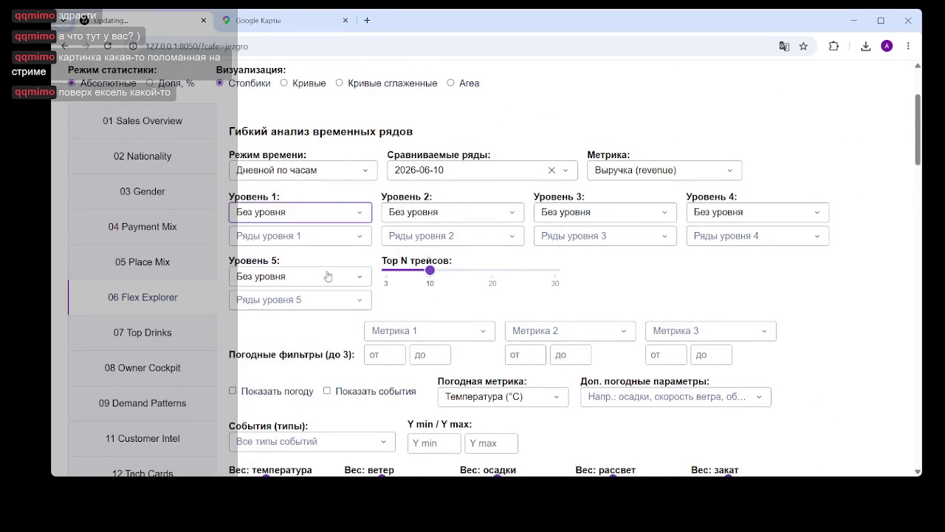
scroll(803, 242, "down", 3)
scroll(790, 207, "down", 1)
scroll(776, 163, "down", 1)
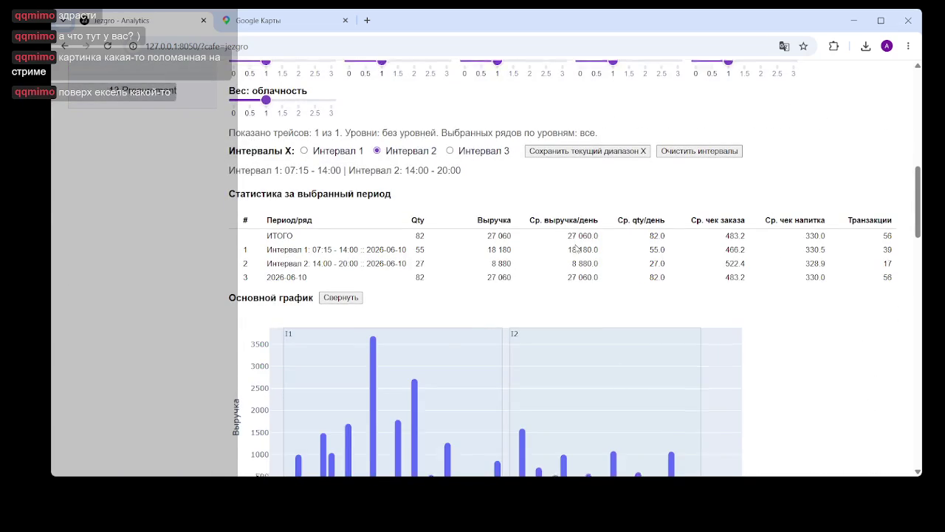
scroll(537, 373, "down", 2)
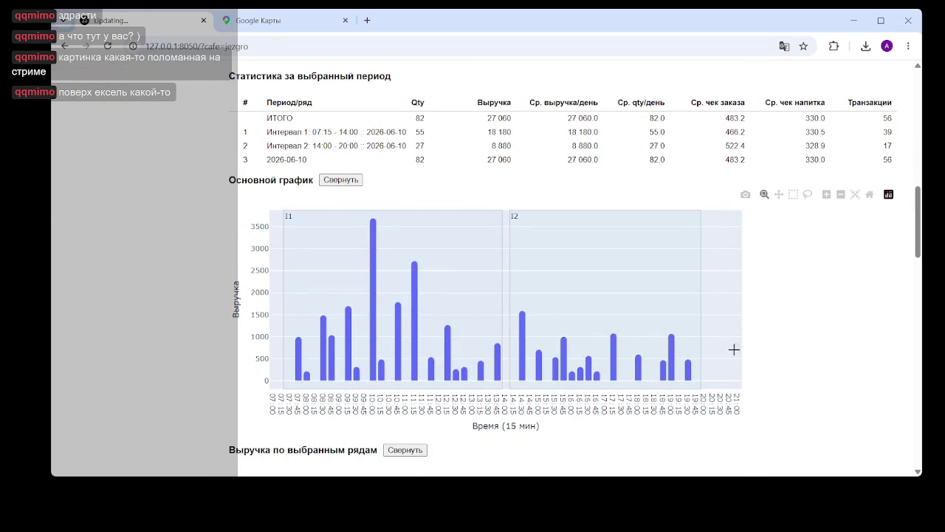
scroll(639, 304, "up", 1)
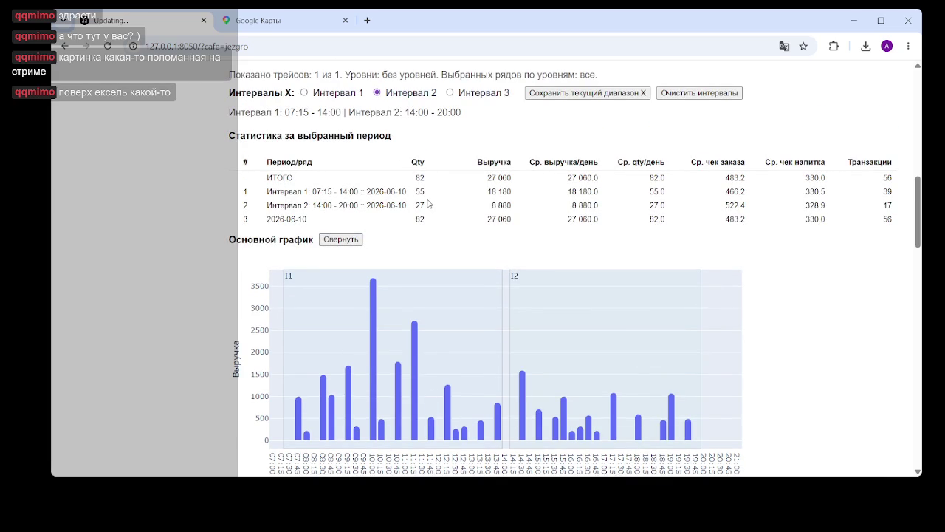
Check Interval 1 (55 qty, 18 180) and Interval 2 figures, then raise the Calc window.
double_click(418, 192)
left_click_drag(485, 192, 522, 195)
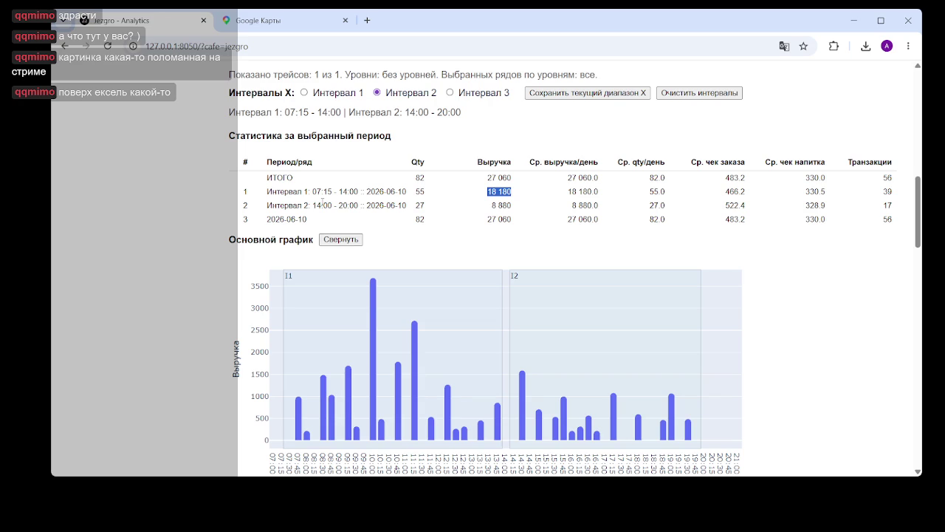
mouse_move(505, 348)
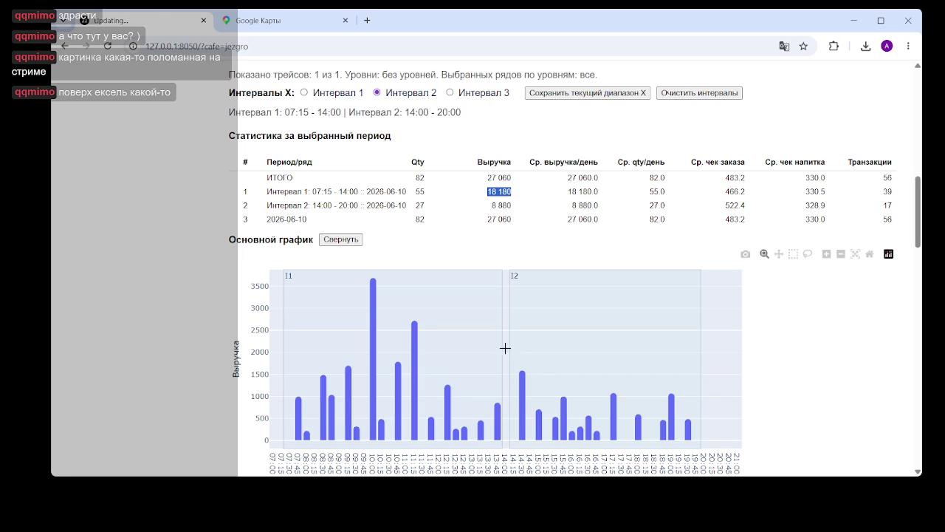
double_click(419, 205)
left_click_drag(419, 205, 514, 203)
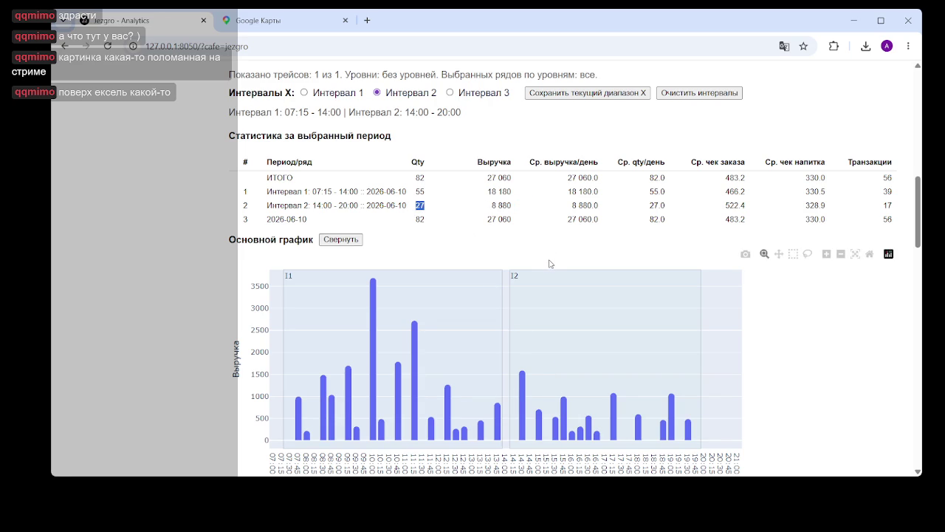
left_click(502, 212)
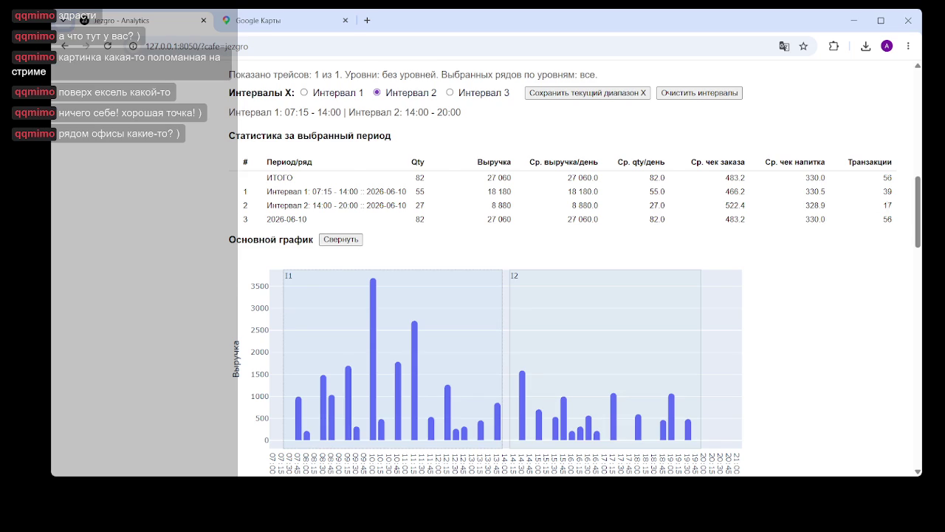
left_click(666, 311)
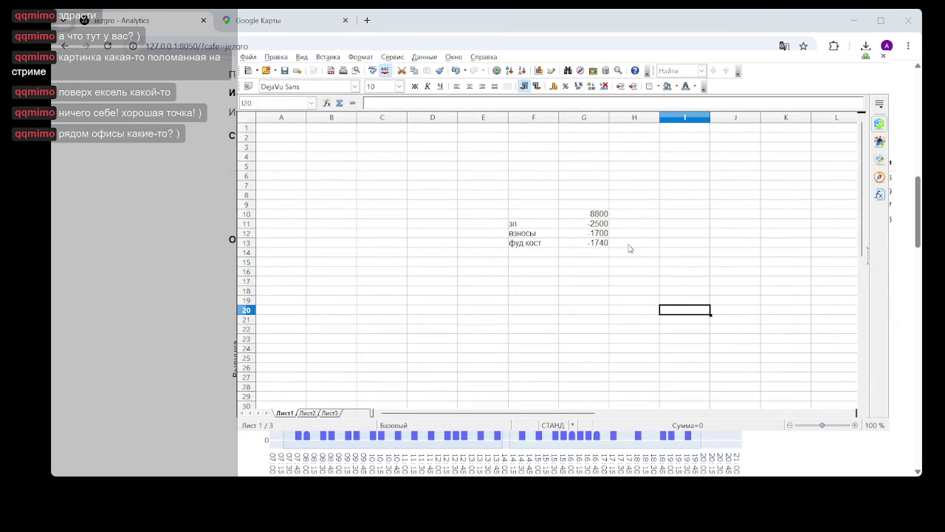
Review the G11–G13 costs, marking rows 12 and 13 from column E to I.
left_click(596, 225)
key("Down")
key("Down")
key("Down")
left_click(595, 226)
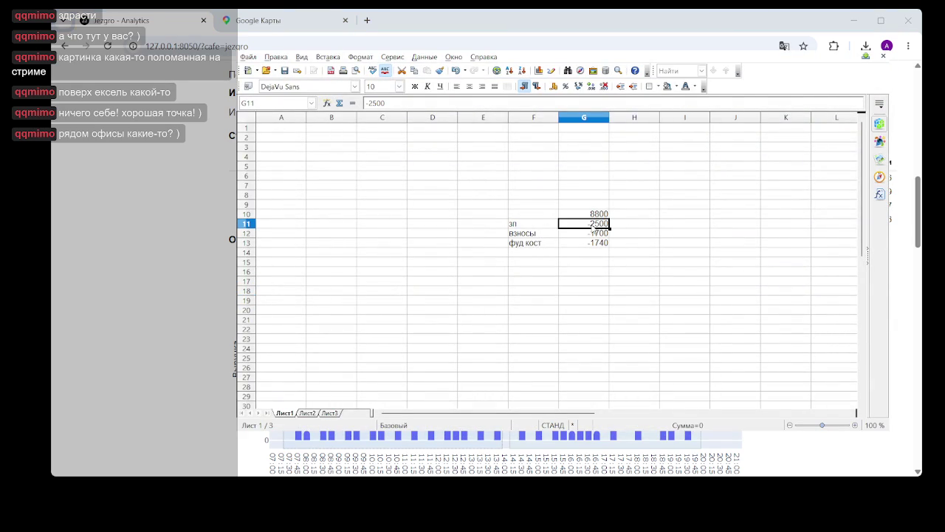
left_click(596, 232)
left_click_drag(480, 232, 691, 235)
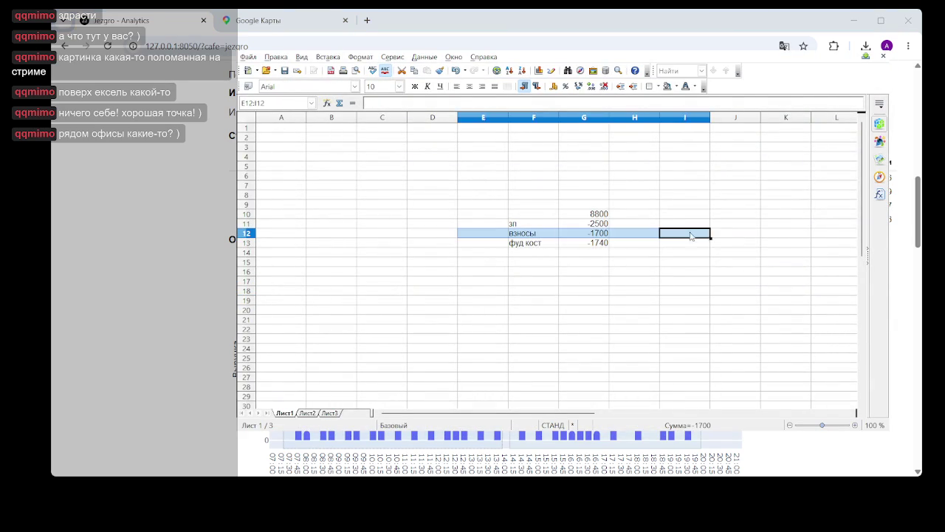
left_click(640, 273)
left_click(599, 243)
left_click_drag(479, 244, 688, 248)
left_click(634, 272)
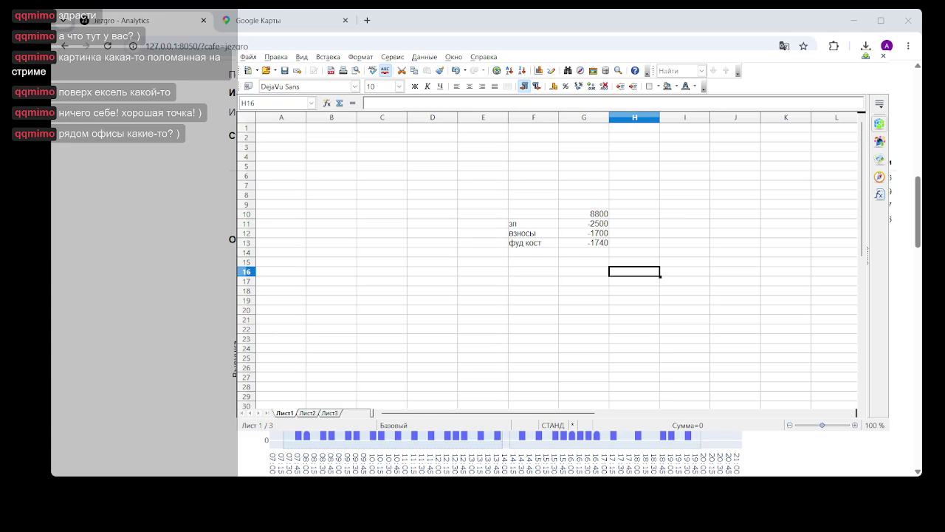
left_click(564, 330)
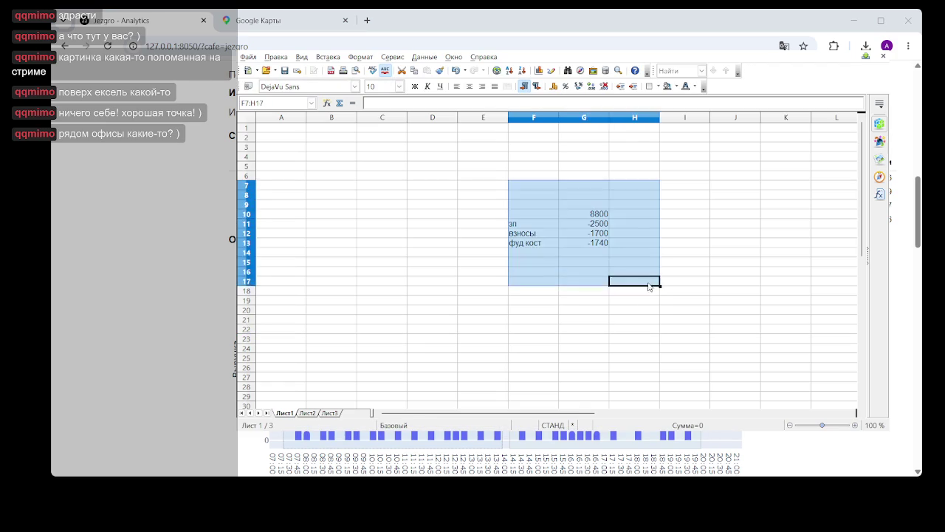
Check G10–G13 (8800, -2500, -1700, -1740), then return to the analytics dashboard.
left_click(596, 215)
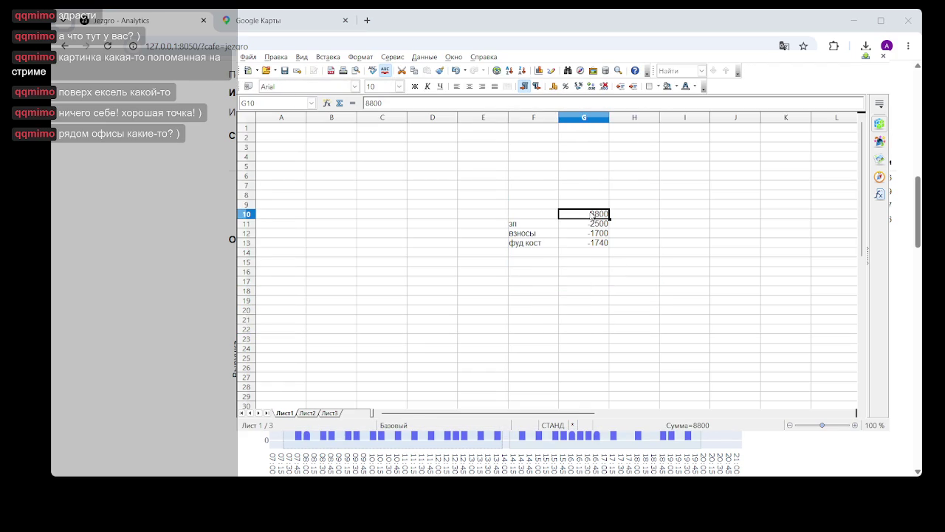
left_click(596, 224)
left_click(602, 234)
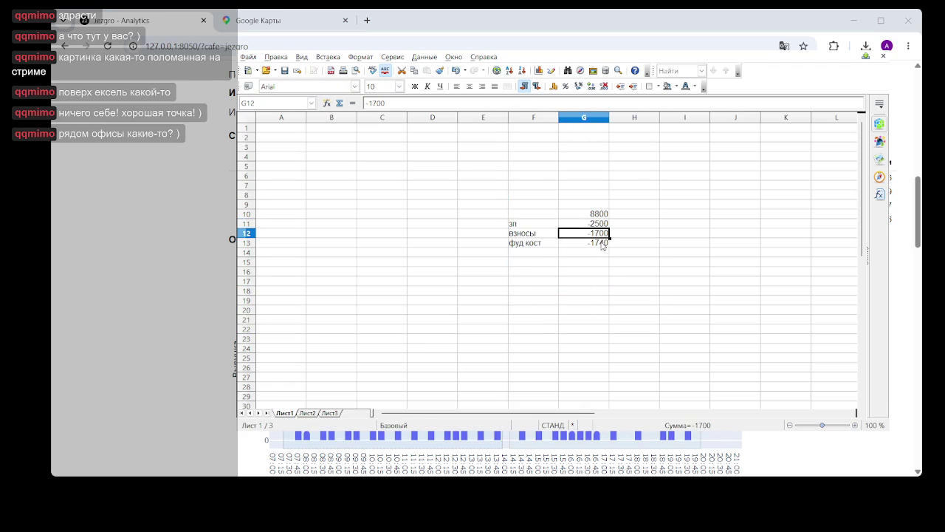
left_click(601, 246)
left_click(607, 273)
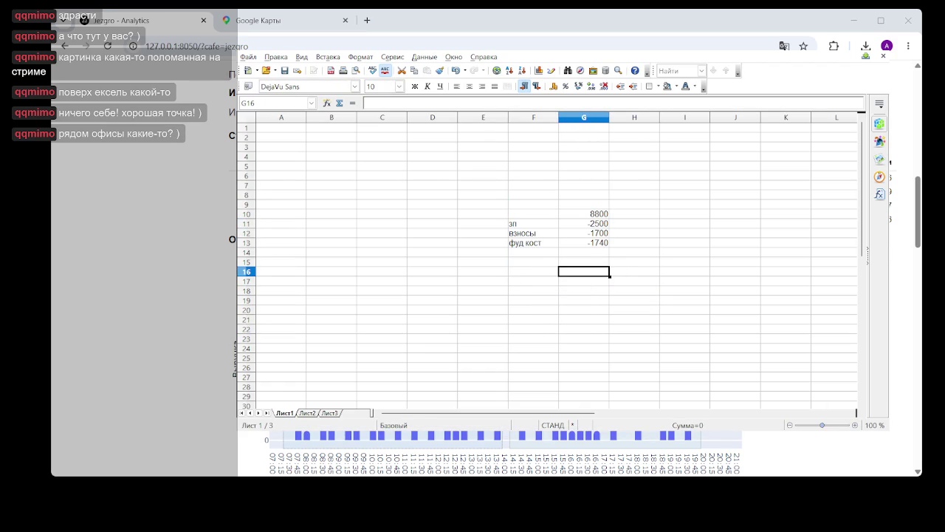
left_click(855, 63)
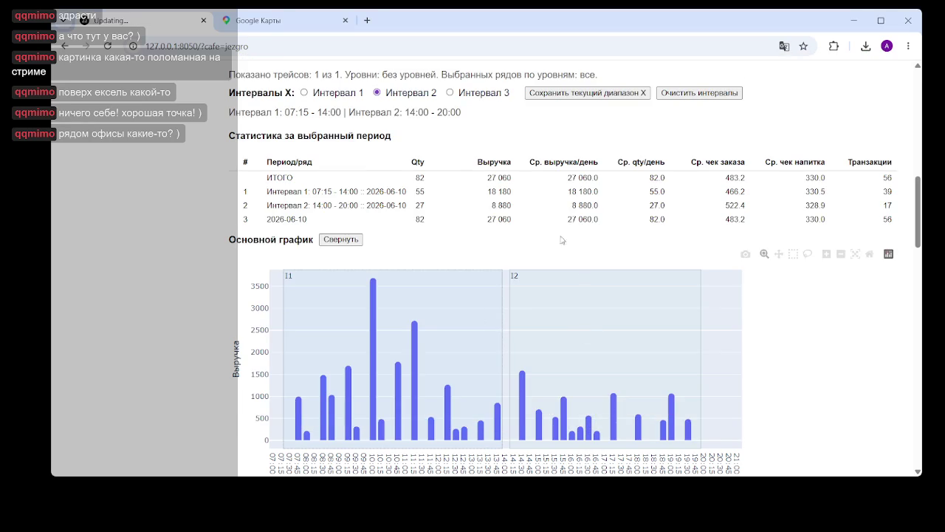
Set the Уровень 1 breakdown to Расходники / стаканы.
scroll(574, 333, "up", 2)
scroll(318, 209, "up", 2)
left_click(320, 207)
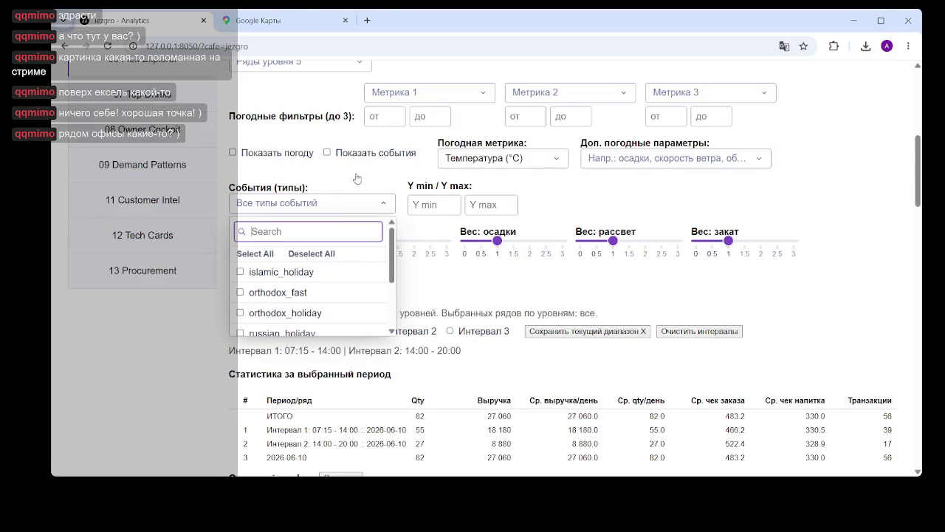
scroll(344, 186, "up", 4)
left_click(317, 272)
scroll(308, 325, "down", 2)
scroll(311, 331, "down", 2)
scroll(310, 331, "down", 2)
scroll(311, 331, "down", 1)
left_click_drag(381, 354, 381, 380)
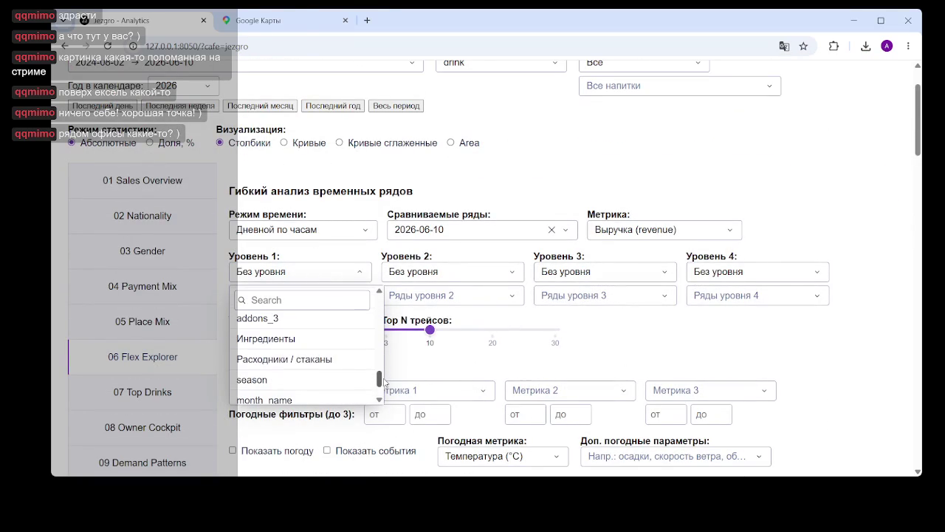
left_click(296, 358)
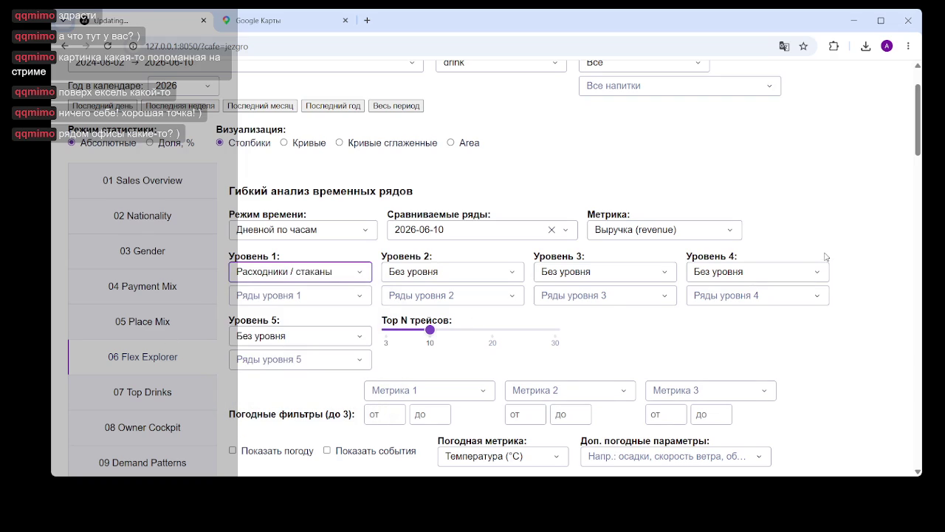
Highlight Interval 2's packaging cost of 1 740 in the statistics table and return to Calc.
scroll(470, 252, "down", 5)
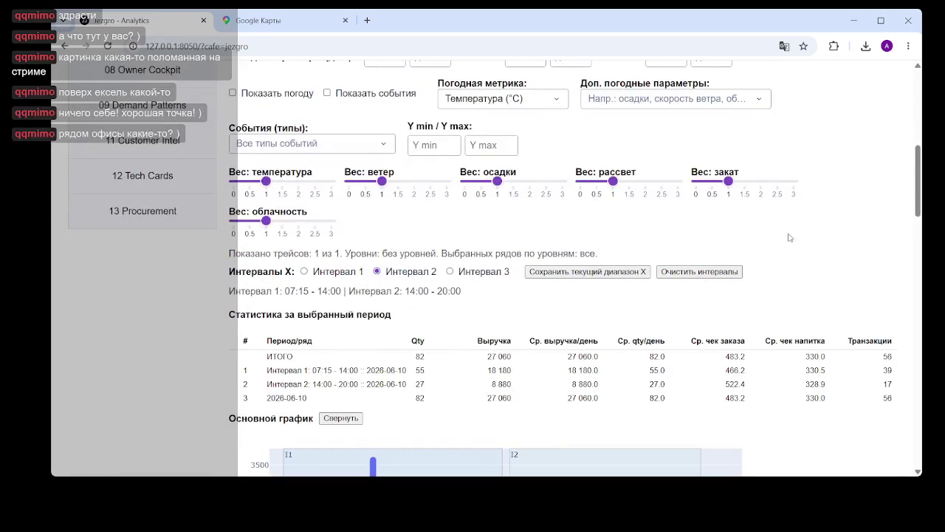
scroll(559, 294, "down", 2)
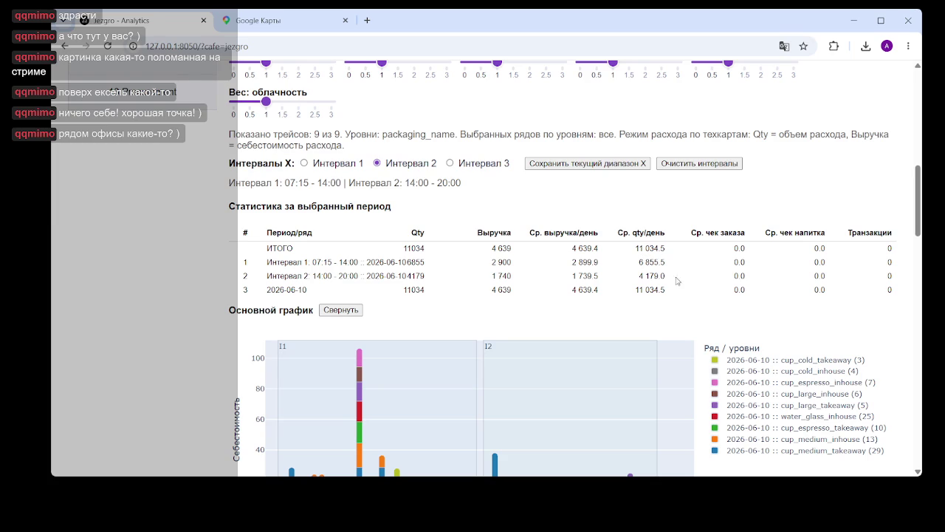
left_click_drag(483, 278, 533, 280)
key("alt+Tab")
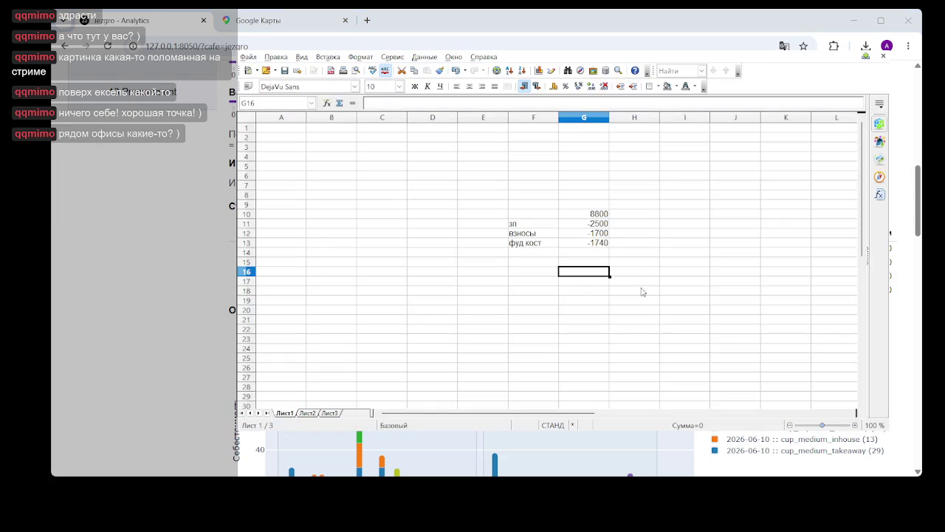
AutoSum G10:G13 into G14 giving 2860, then enter 18800 in H10.
left_click_drag(596, 216, 599, 255)
left_click(339, 103)
left_click(612, 309)
left_click(587, 253)
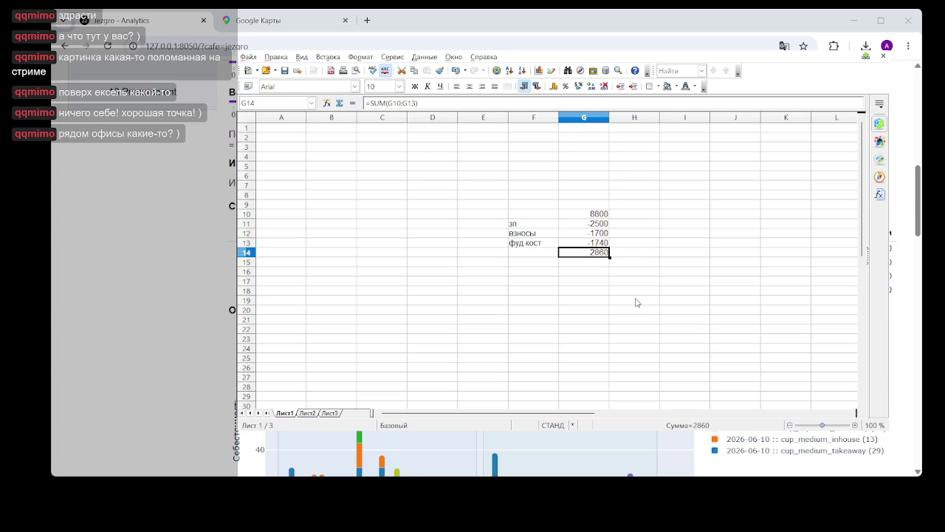
left_click(563, 264)
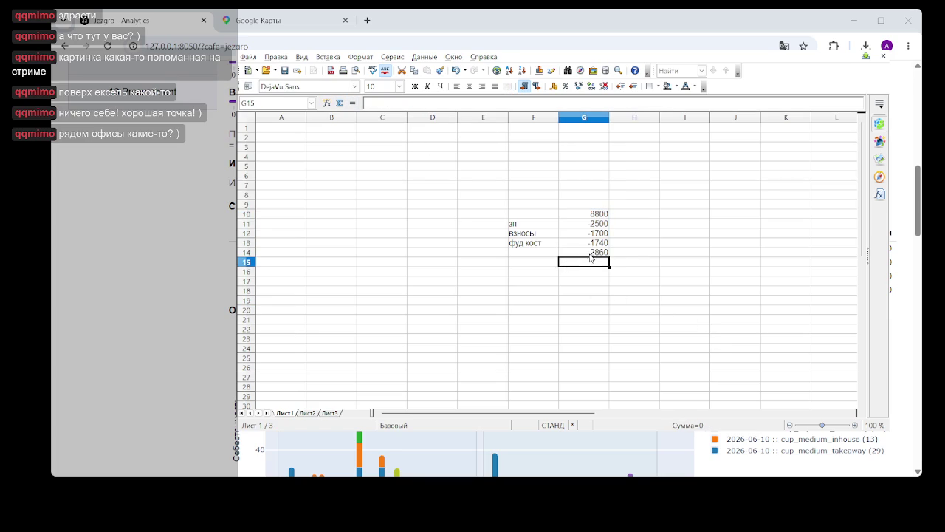
left_click(585, 253)
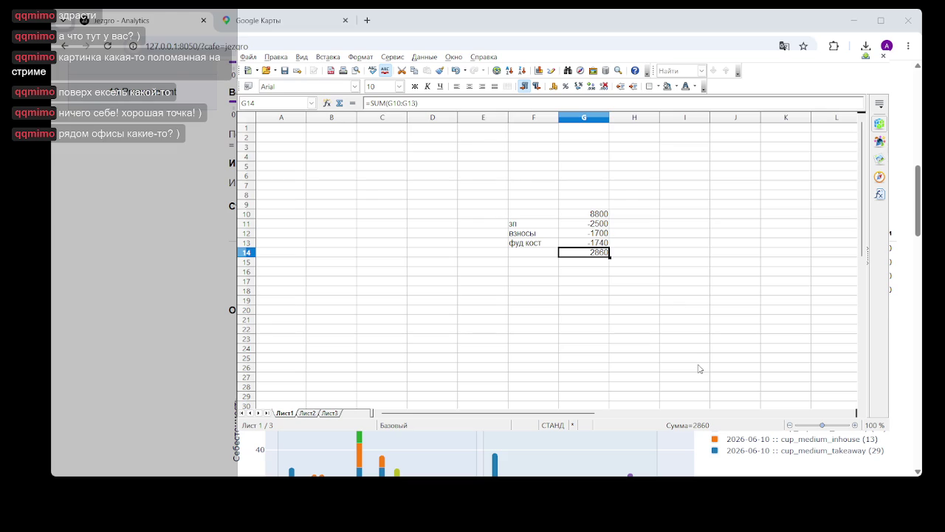
left_click(626, 281)
left_click(600, 257)
left_click(601, 267)
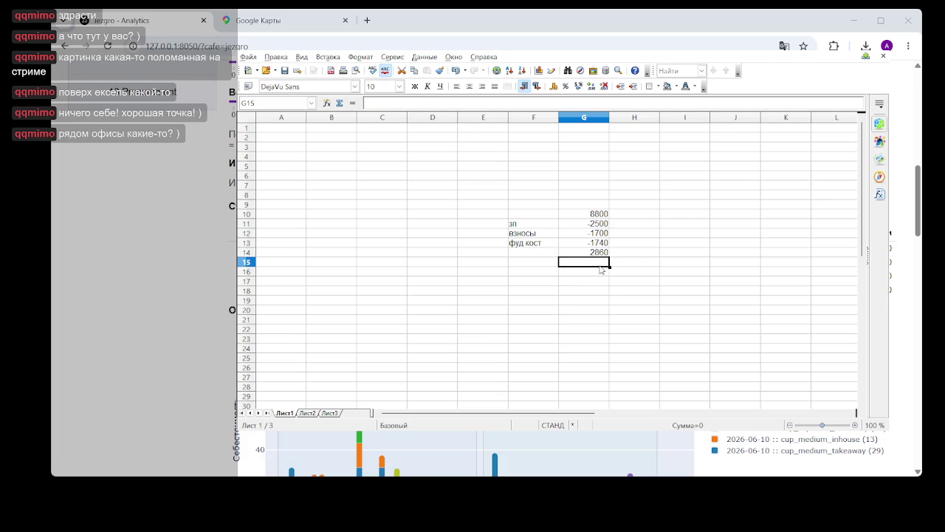
left_click(647, 216)
type("18800")
left_click(649, 233)
left_click_drag(600, 224, 604, 234)
key("ctrl+c")
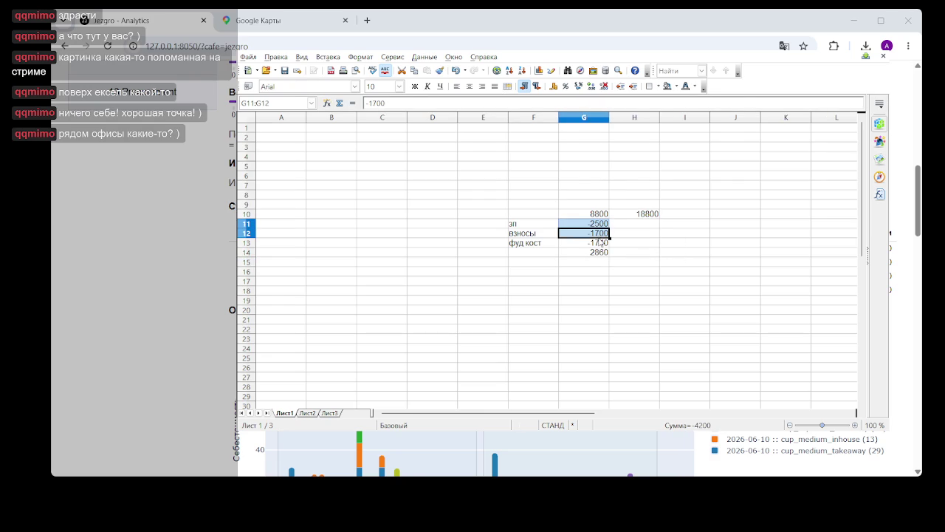
left_click(652, 226)
key("ctrl+v")
left_click(678, 265)
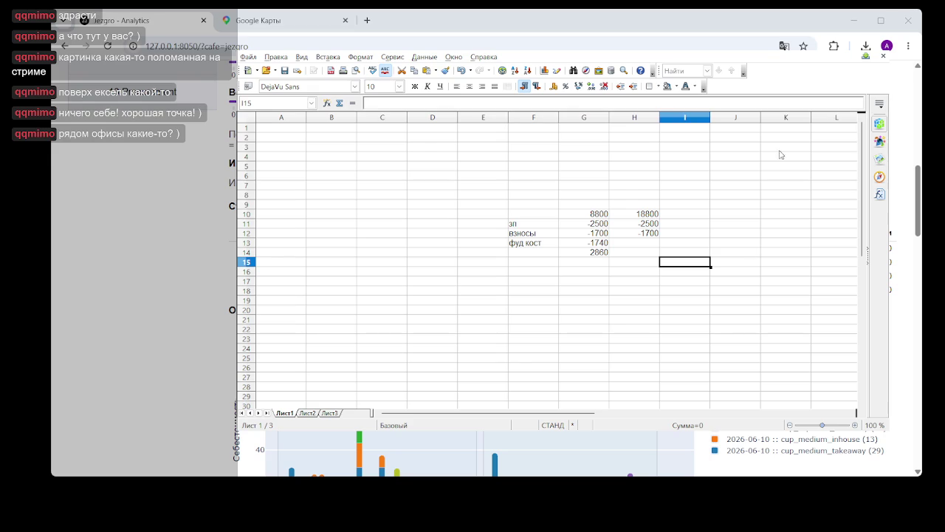
scroll(598, 234, "up", 6)
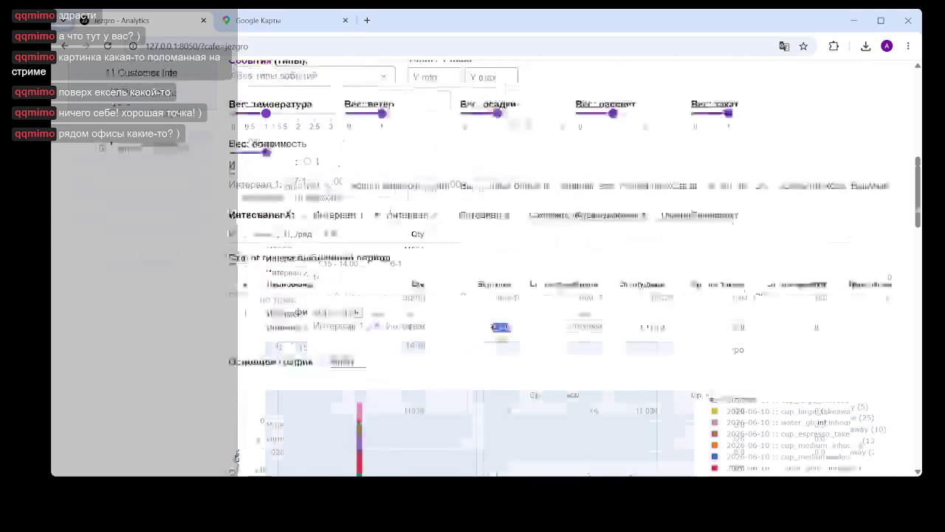
scroll(598, 234, "down", 4)
scroll(576, 295, "down", 1)
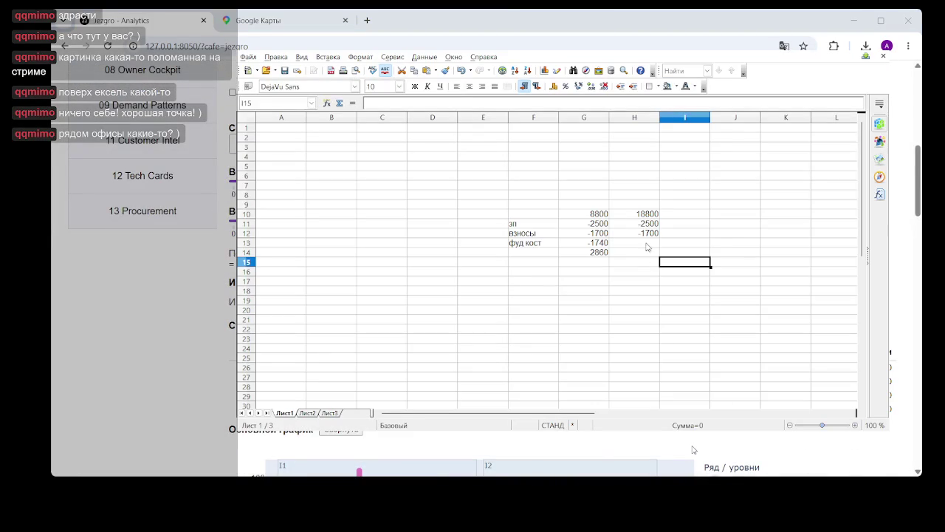
left_click(648, 247)
type("-2900")
left_click(662, 283)
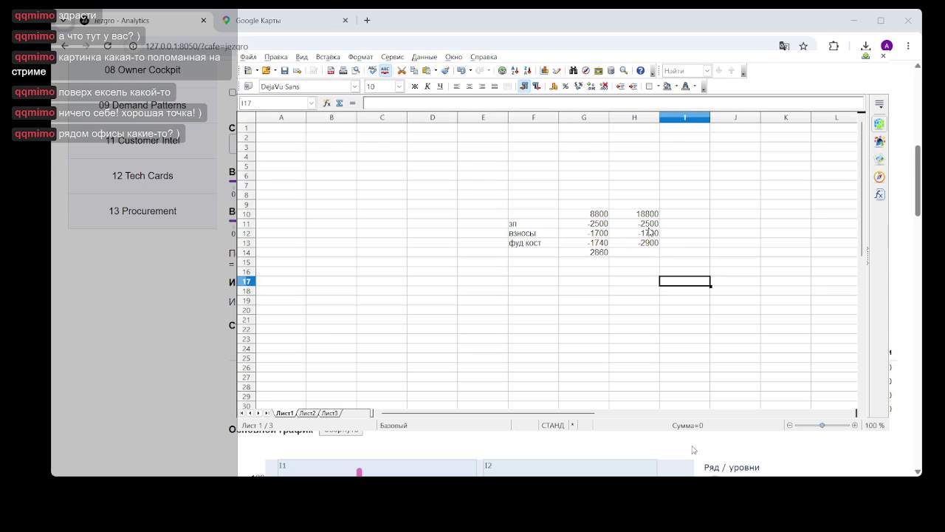
left_click_drag(650, 214, 650, 248)
key("alt+equal")
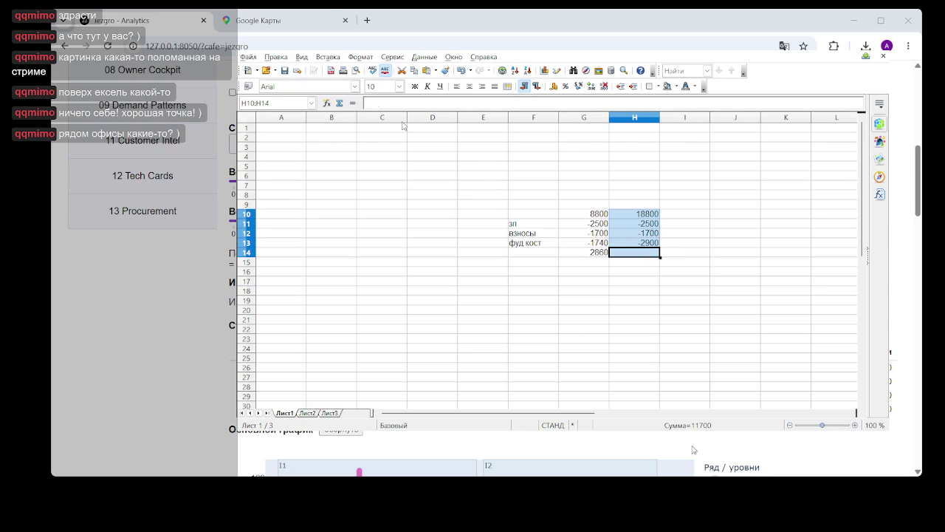
left_click(727, 302)
left_click(629, 263)
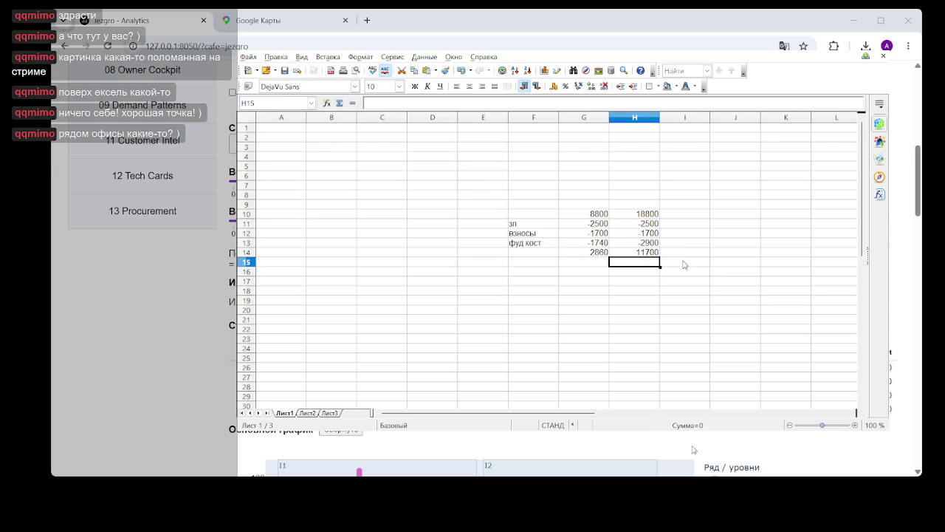
left_click(602, 254)
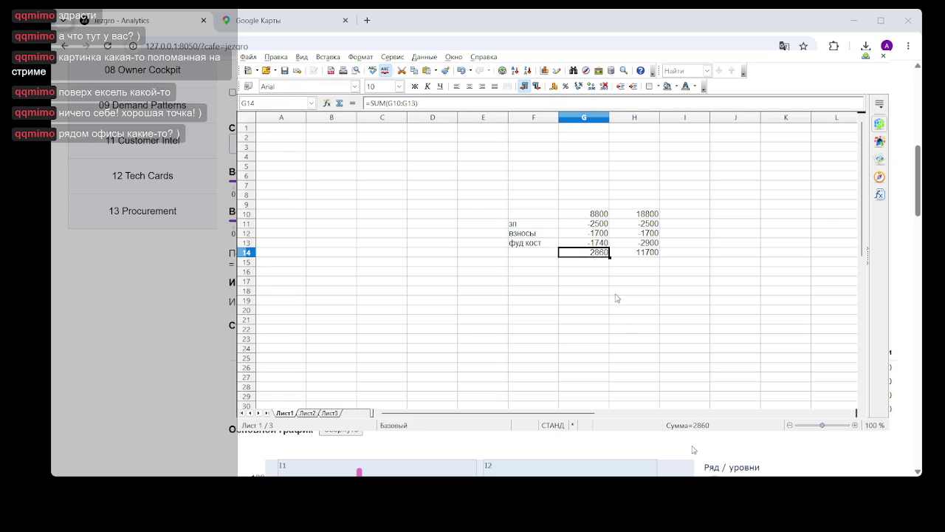
left_click(600, 269)
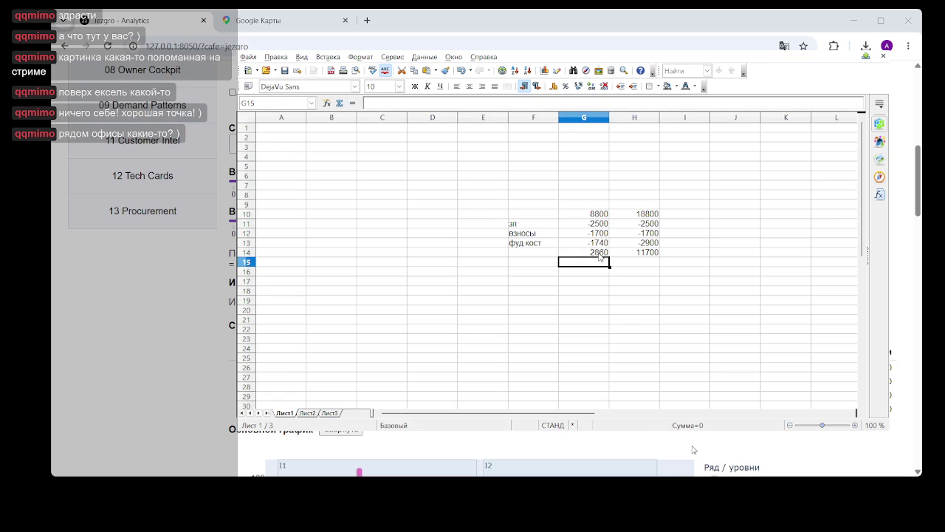
left_click(601, 255)
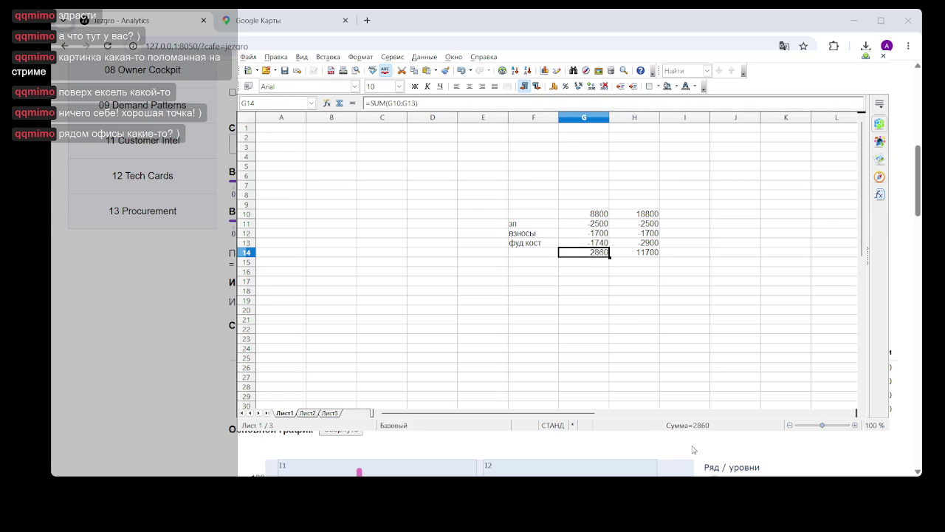
left_click(567, 339)
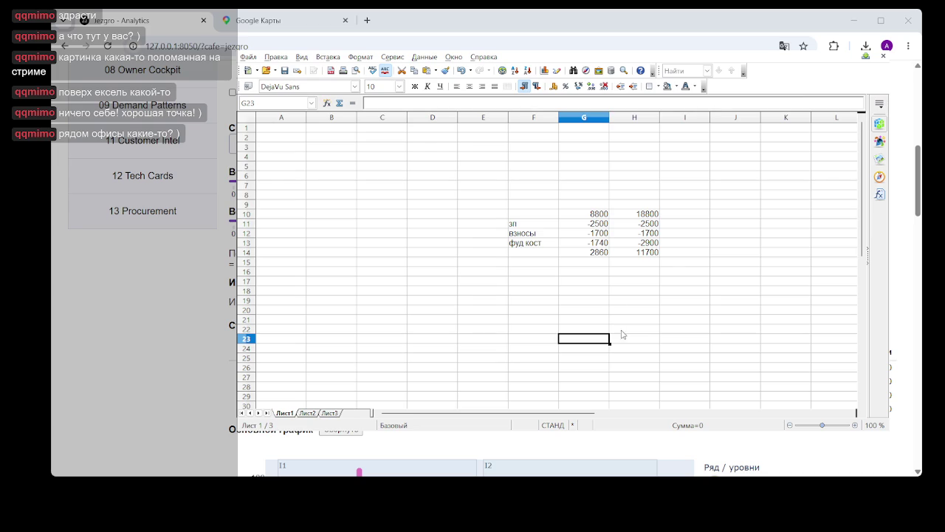
left_click(529, 255)
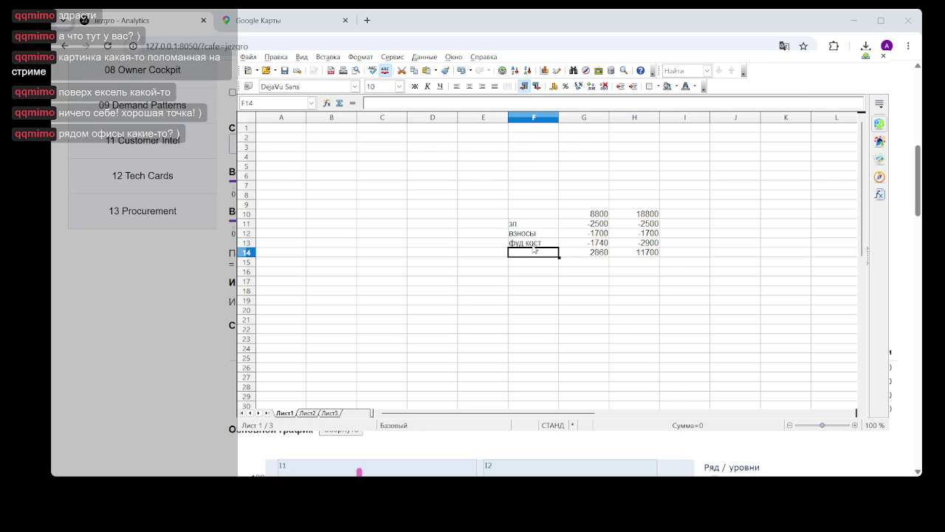
left_click(591, 254)
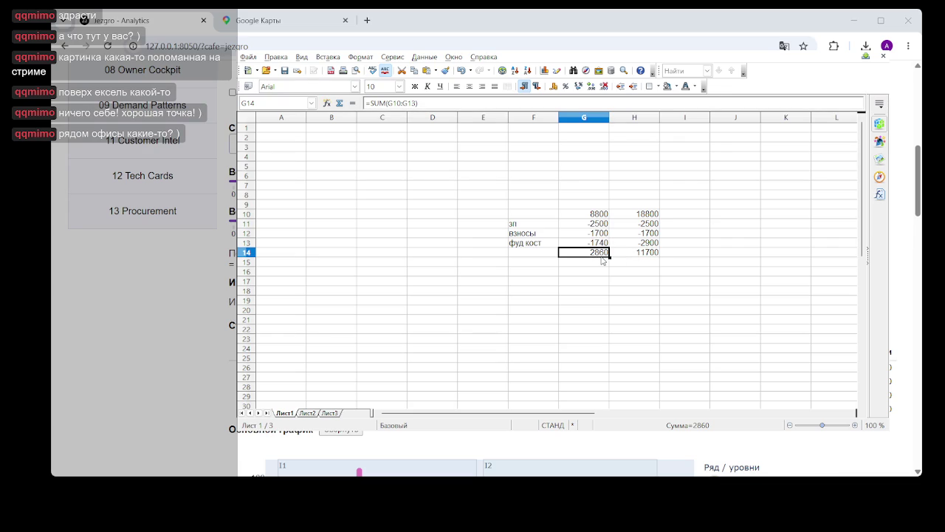
left_click(602, 263)
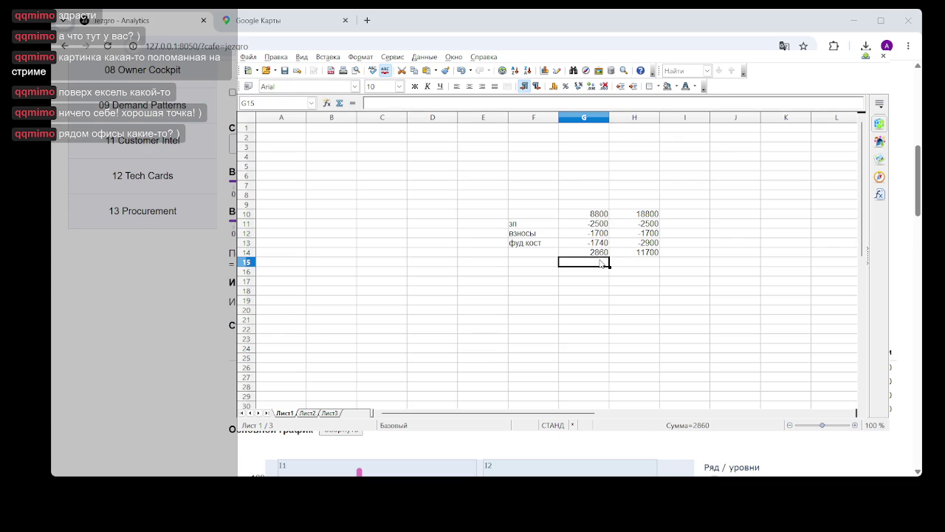
left_click(602, 225)
left_click(597, 244)
left_click_drag(597, 224, 598, 224)
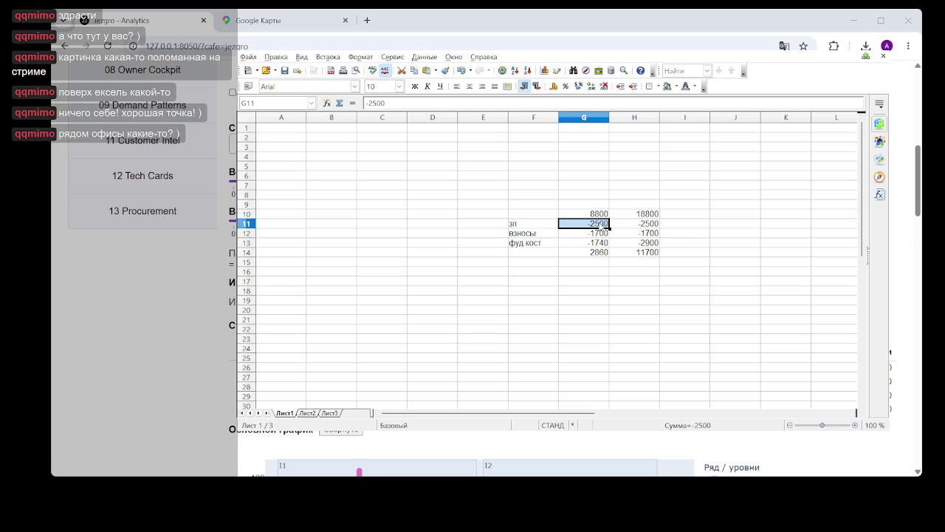
left_click(603, 283)
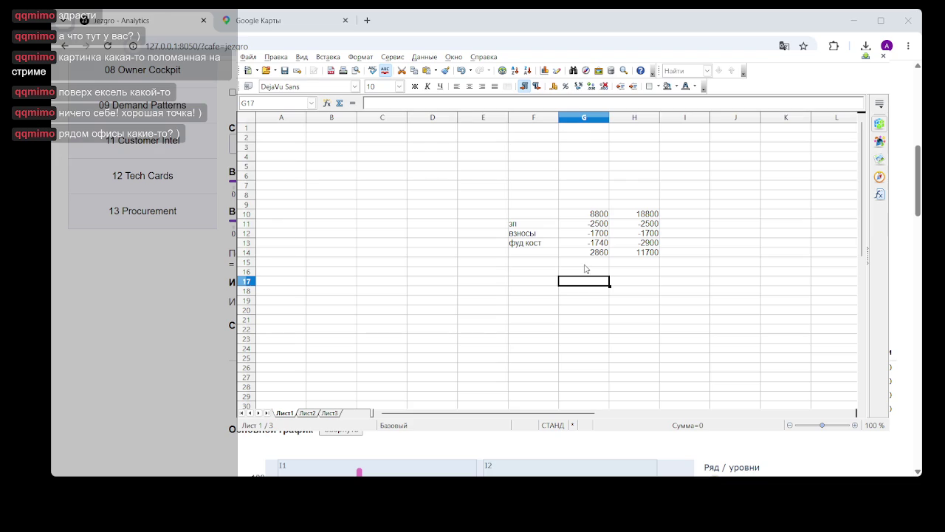
Calculate 2500+1500 in I11, giving 4000.
left_click(674, 229)
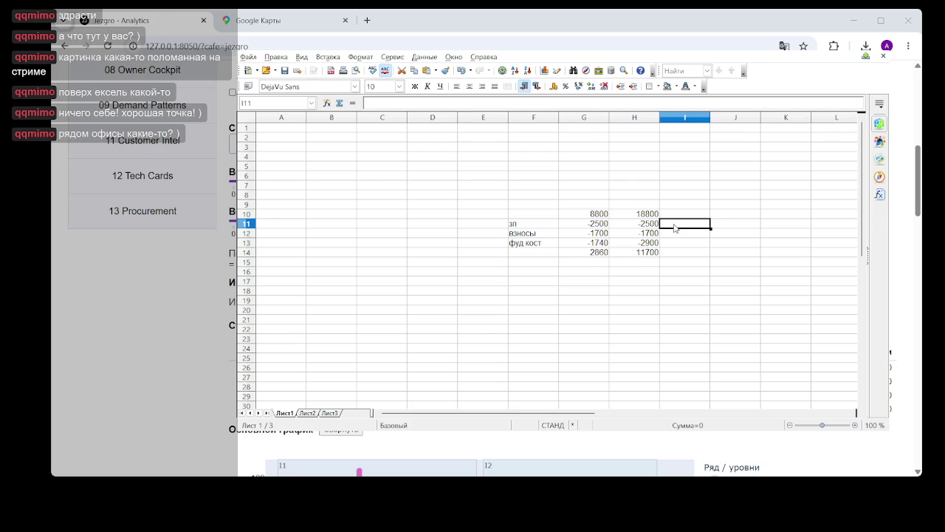
type("=")
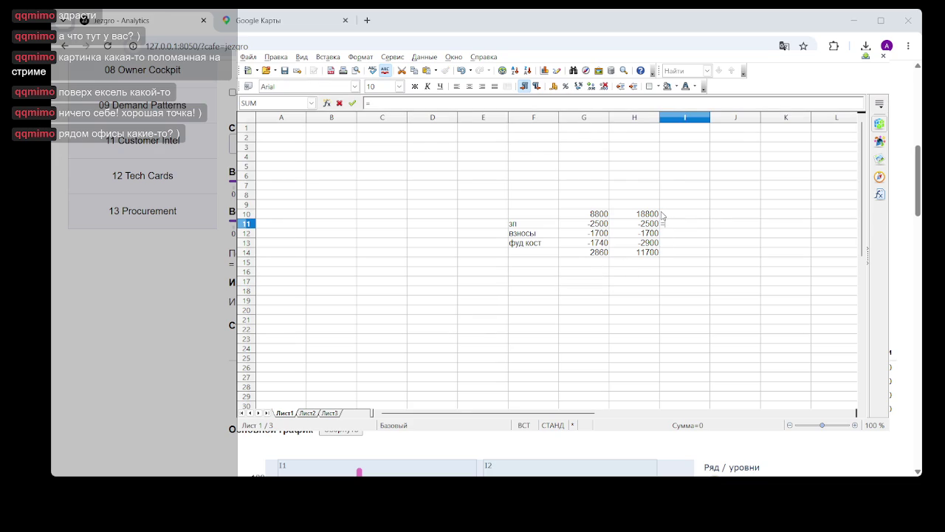
key("BackSpace")
type("=")
type("2500+")
type("1500")
key("Return")
left_click(736, 245)
left_click(698, 226)
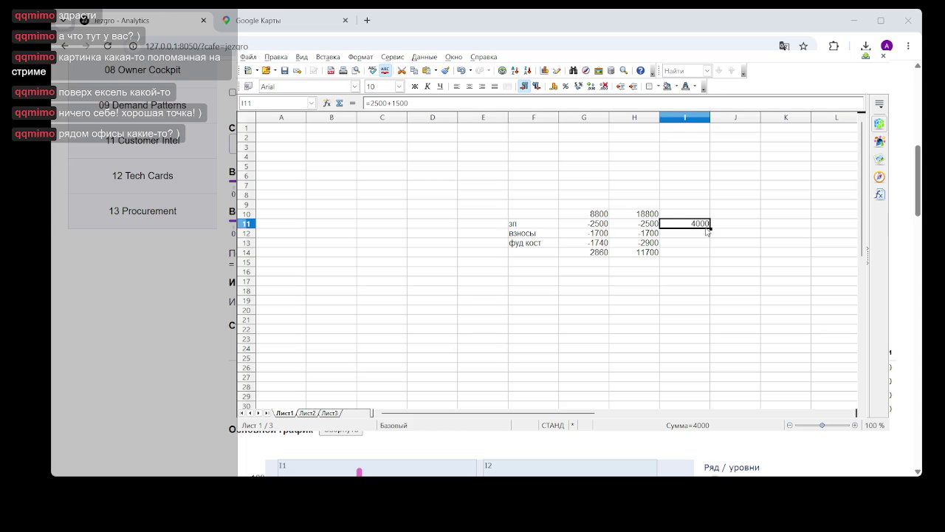
left_click(683, 233)
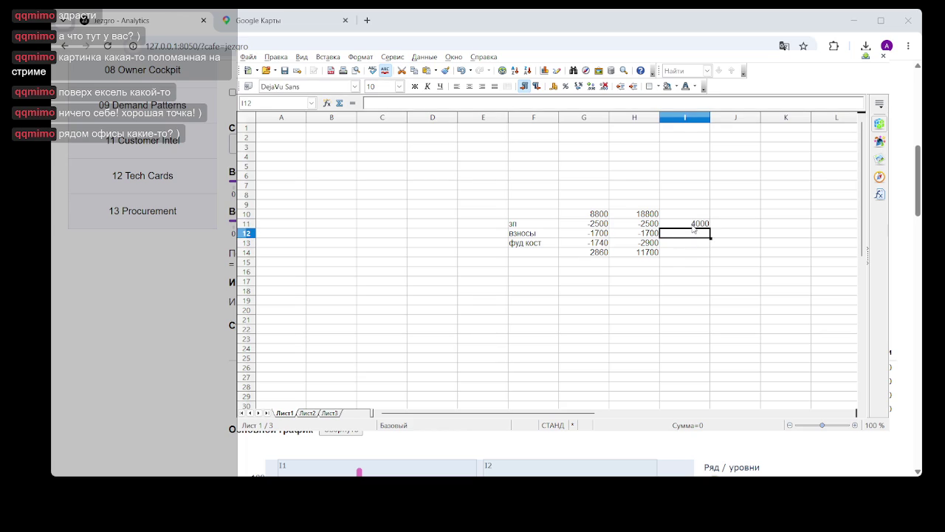
left_click(693, 225)
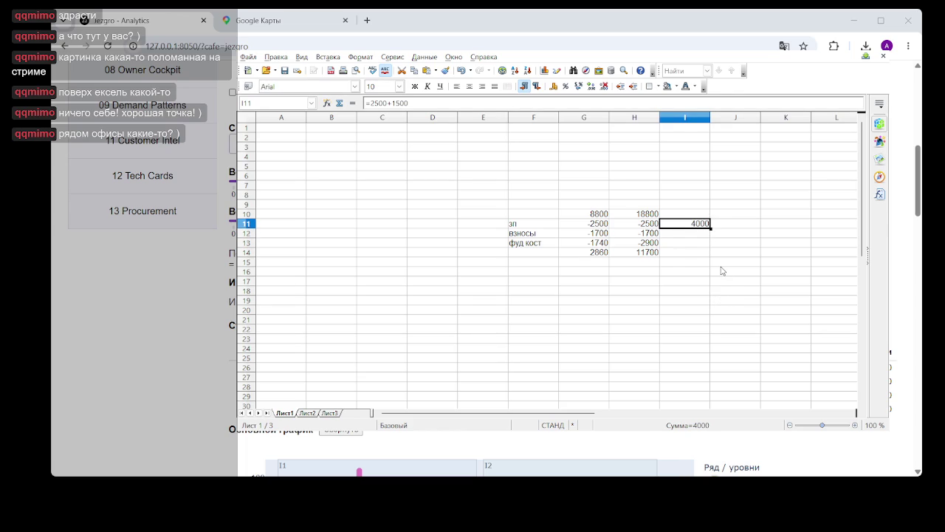
left_click(721, 270)
left_click(692, 226)
left_click(698, 264)
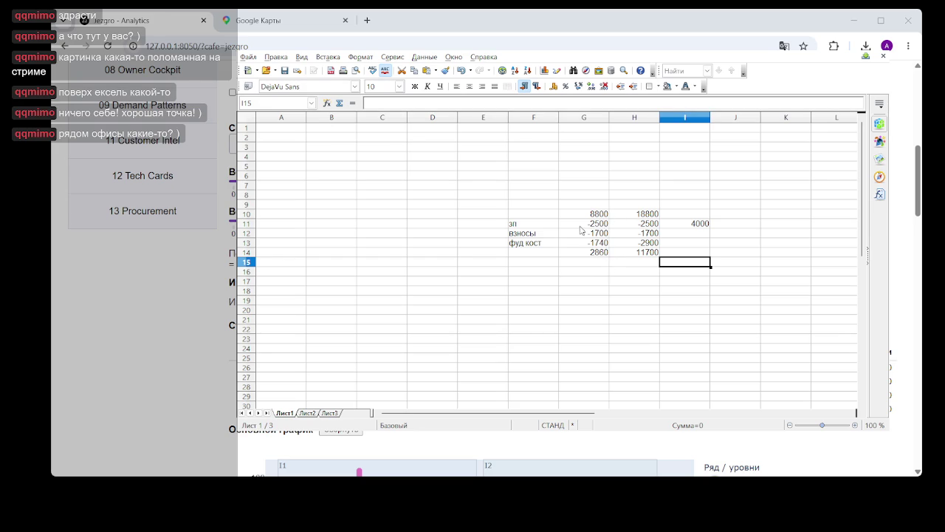
Move the cost labels зп, взносы, фуд кост from column F to column E.
left_click_drag(535, 226, 531, 252)
key("ctrl+c")
left_click(459, 224)
key("ctrl+v")
key("Delete")
Enter 3000 in F11 beside зп and minimize the Calc window.
left_click(543, 227)
type("3000")
left_click(595, 319)
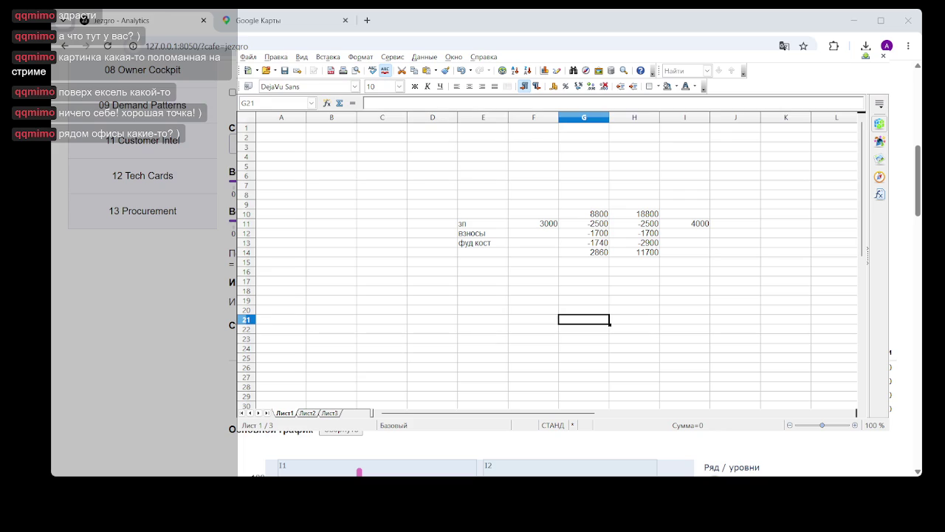
left_click(752, 347)
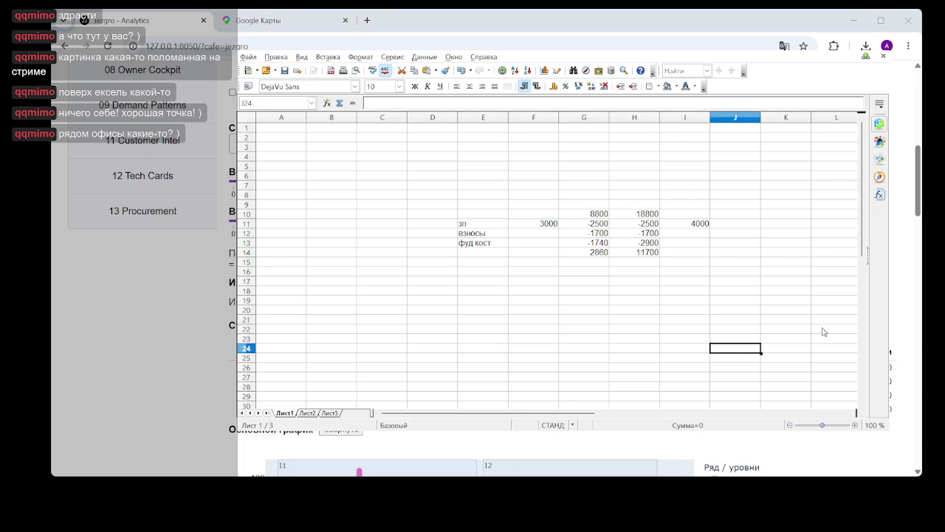
left_click(264, 62)
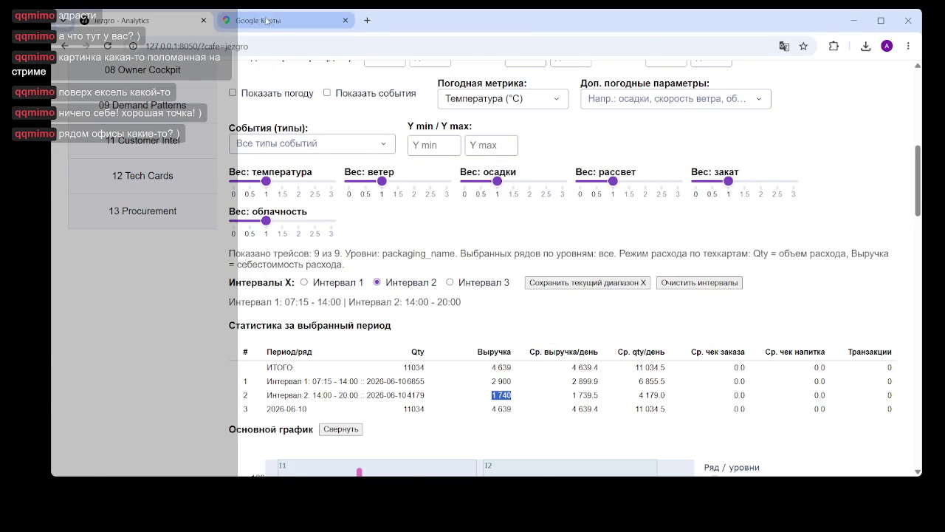
Copy the Google Maps share link for the Jezgro café.
left_click(266, 20)
scroll(603, 279, "down", 3)
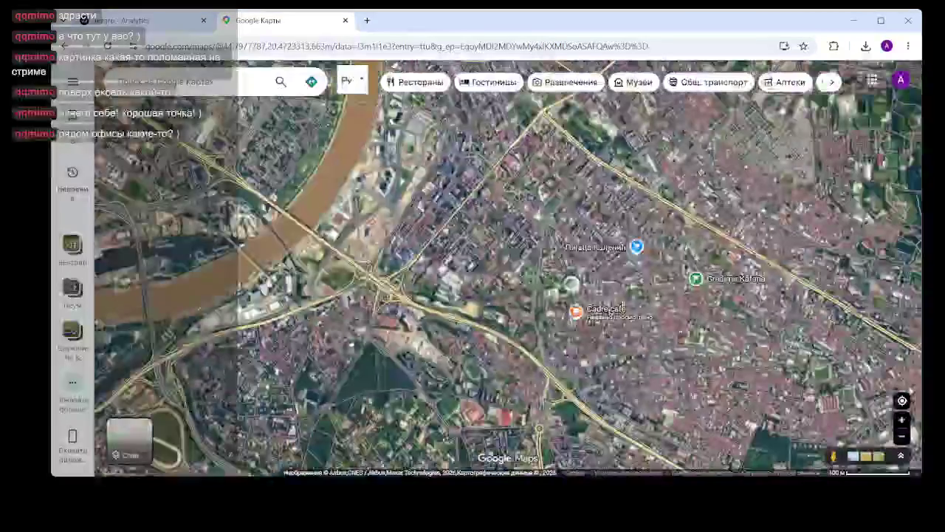
scroll(407, 253, "up", 3)
scroll(407, 254, "up", 2)
scroll(544, 260, "down", 2)
scroll(517, 266, "up", 5)
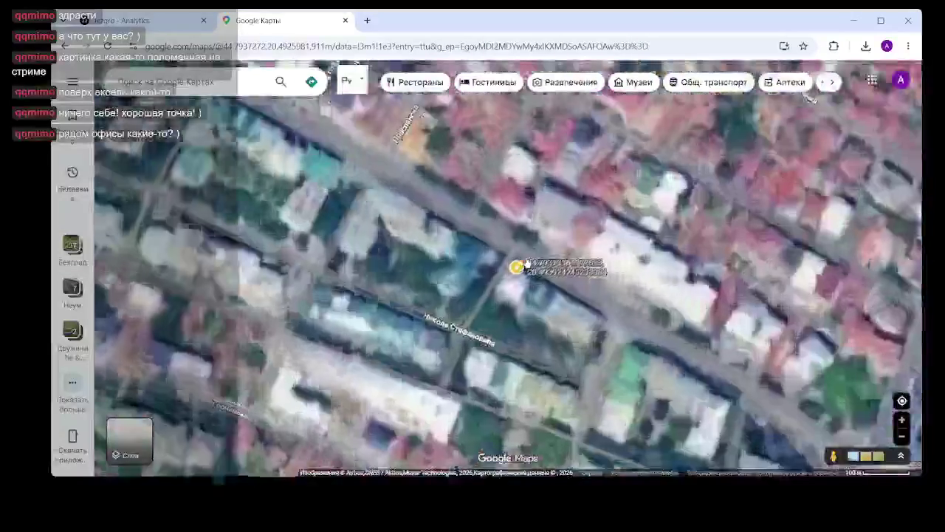
scroll(520, 266, "up", 3)
scroll(510, 288, "up", 2)
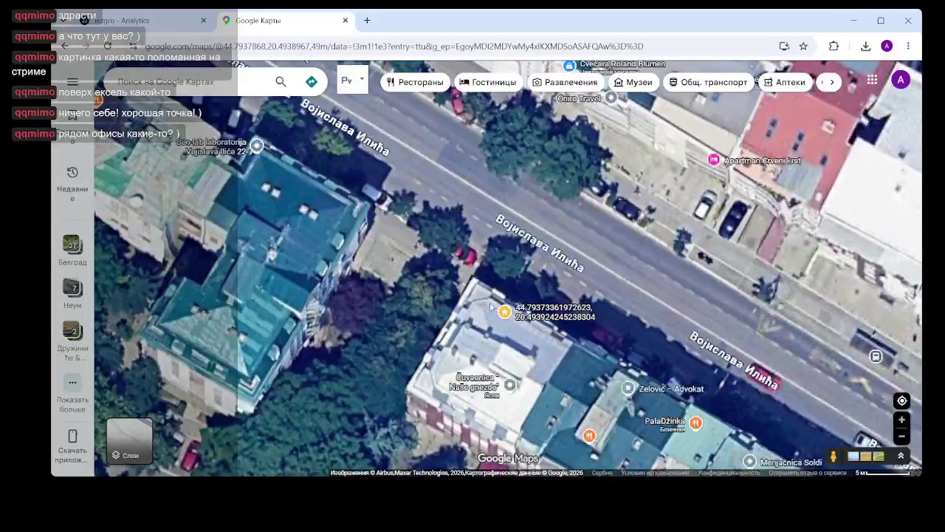
scroll(490, 307, "up", 1)
left_click(487, 304)
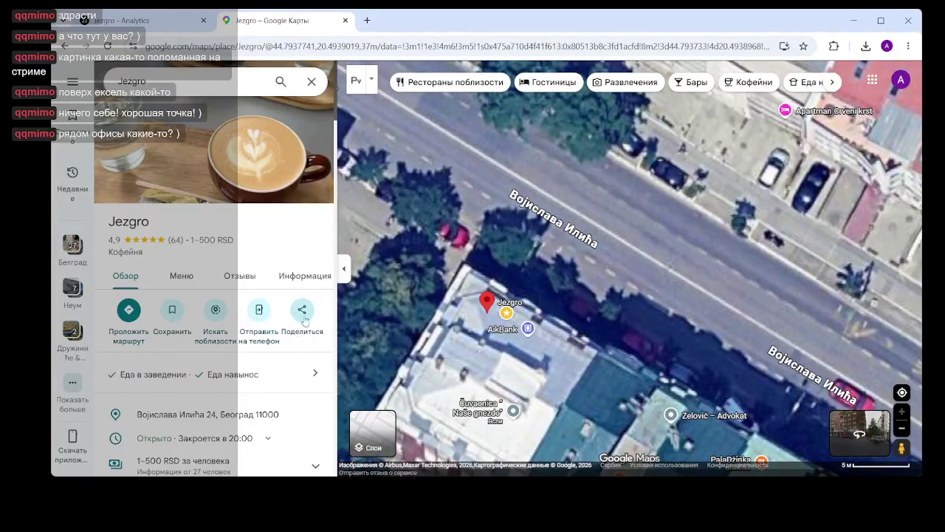
left_click(302, 310)
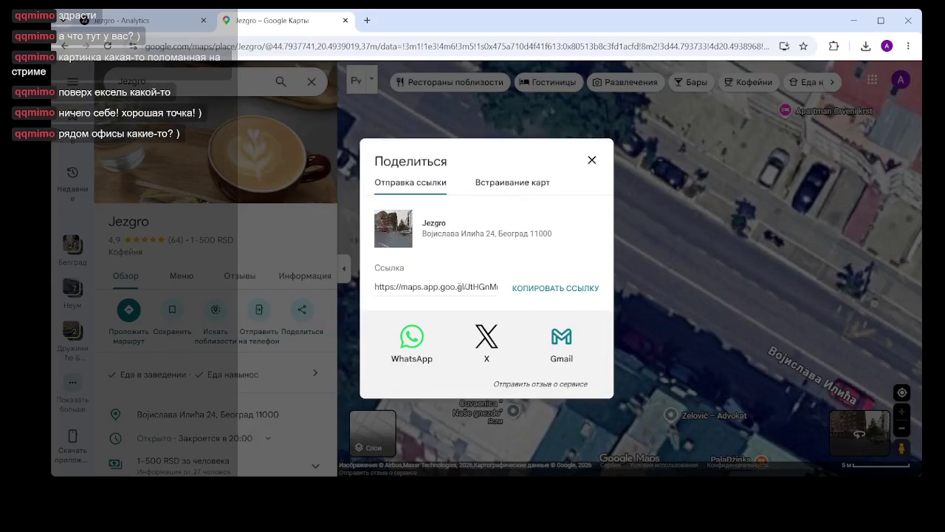
left_click(573, 294)
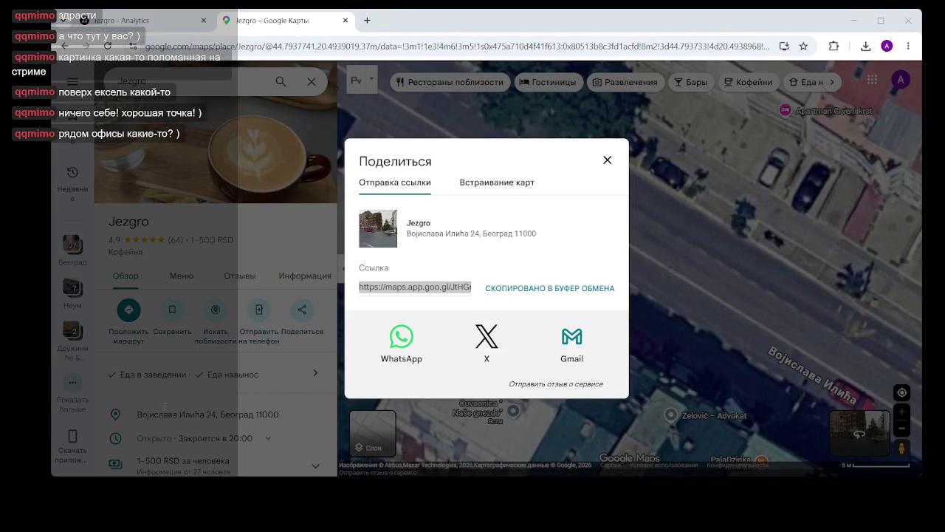
Close the Jezgro place details and return to the analytics dashboard.
left_click(607, 160)
key("Escape")
key("ctrl+shift+Tab")
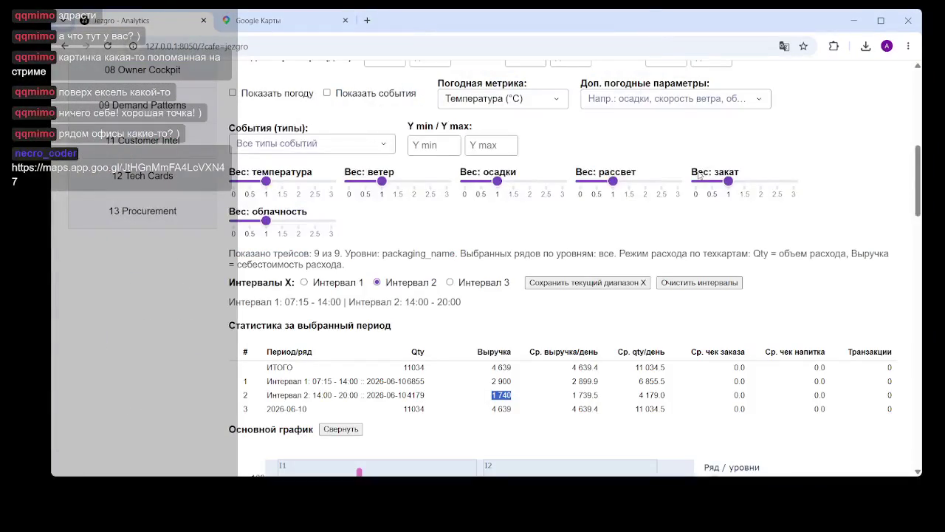
scroll(918, 246, "up", 3)
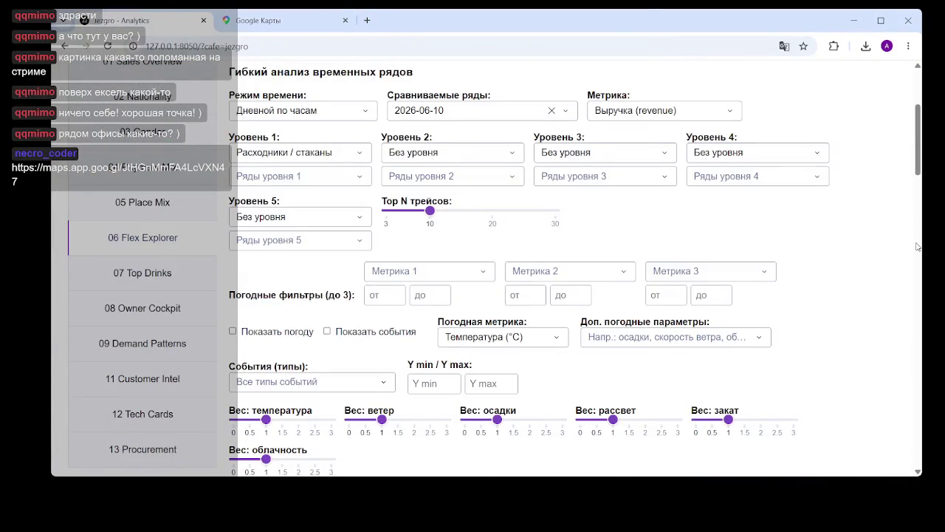
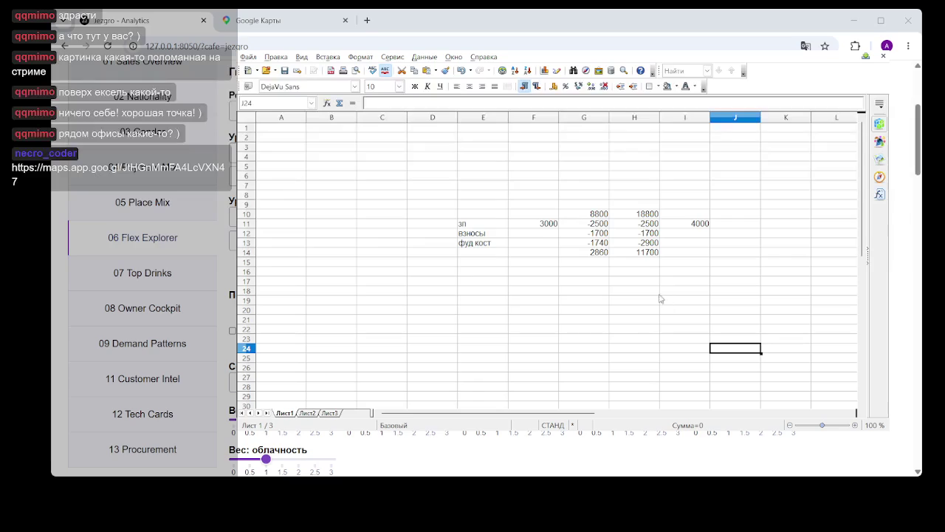
Check the SUM formula in G14, then clear the row-14 totals 2860 and 11700.
left_click(591, 254)
left_click(595, 271)
left_click(589, 255)
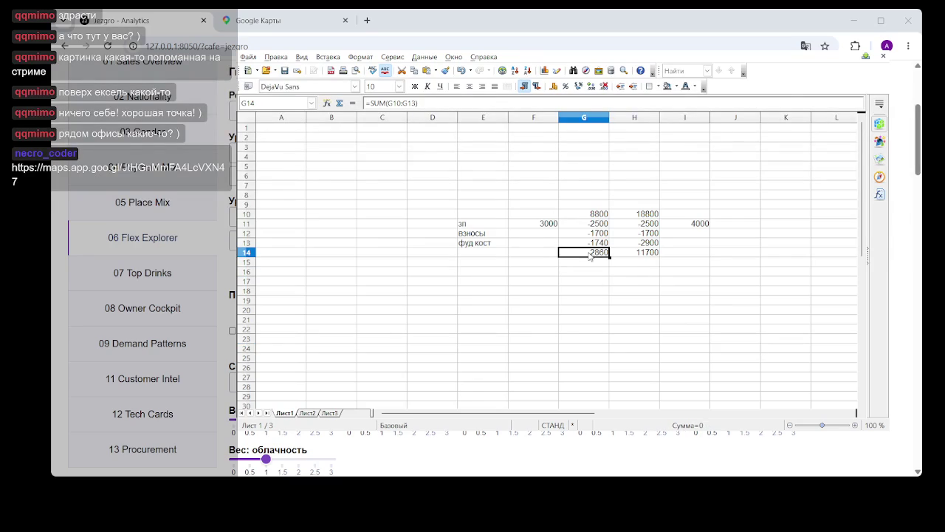
left_click(470, 256)
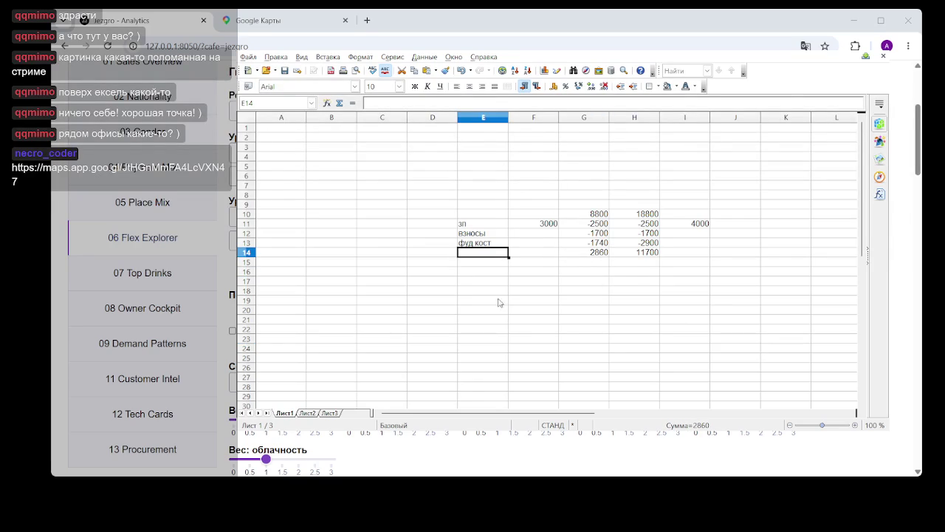
left_click(597, 262)
left_click(603, 252)
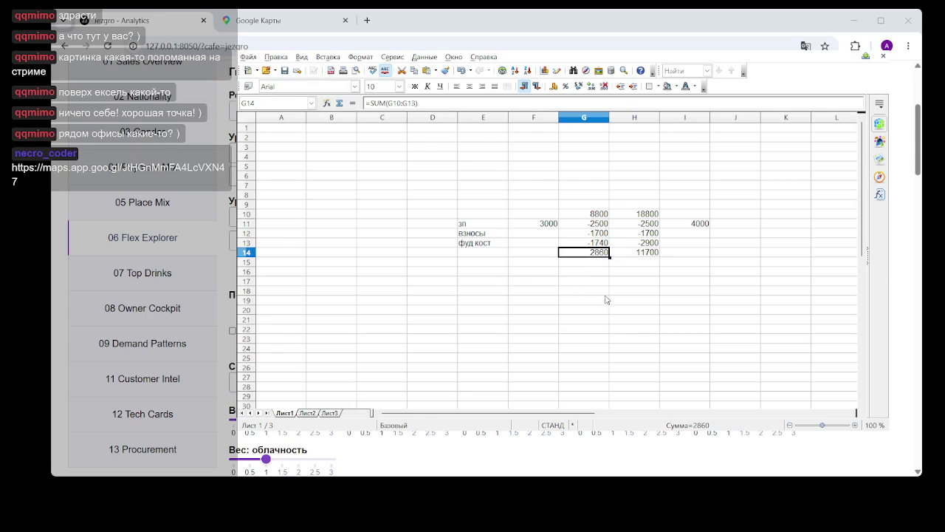
left_click(613, 283)
left_click(607, 260)
left_click(606, 254)
left_click(650, 252, "shift")
key("Delete")
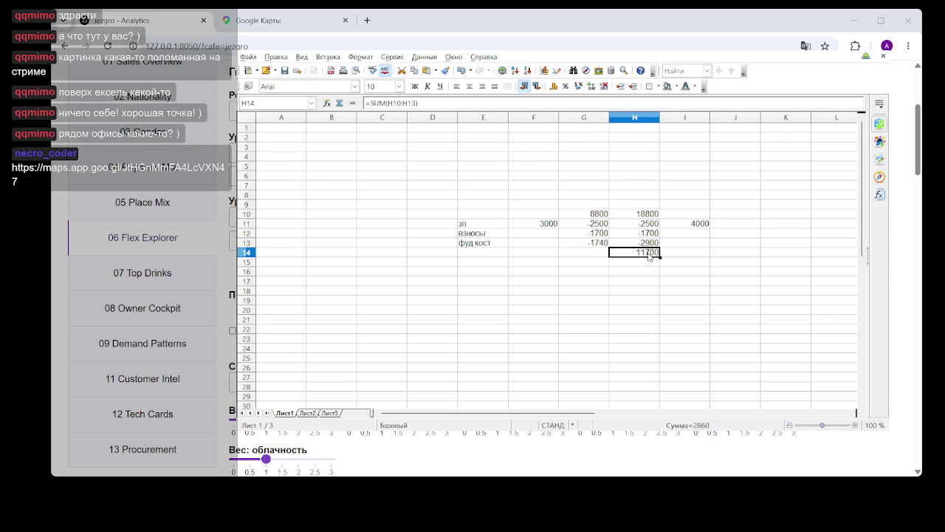
Start a scratch calculation =550*118 in D16.
left_click(331, 320)
left_click(423, 272)
type("=")
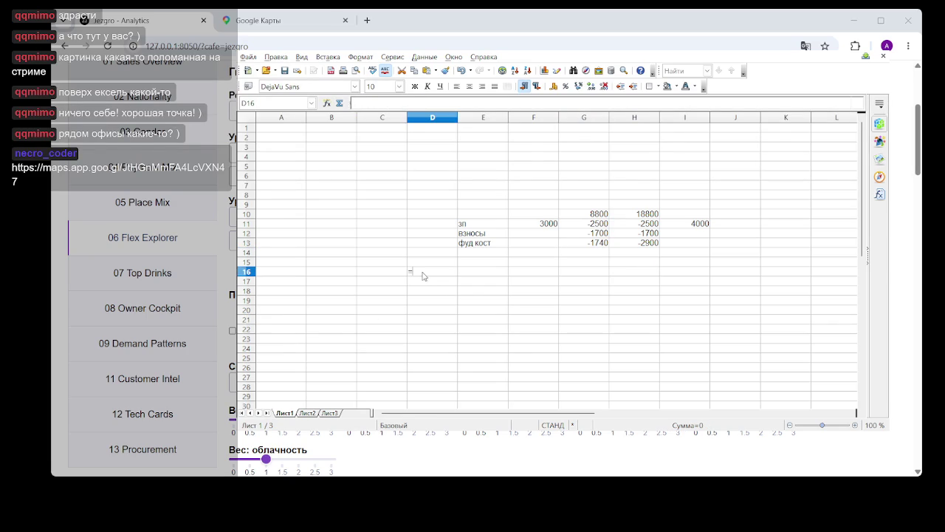
type("550*118")
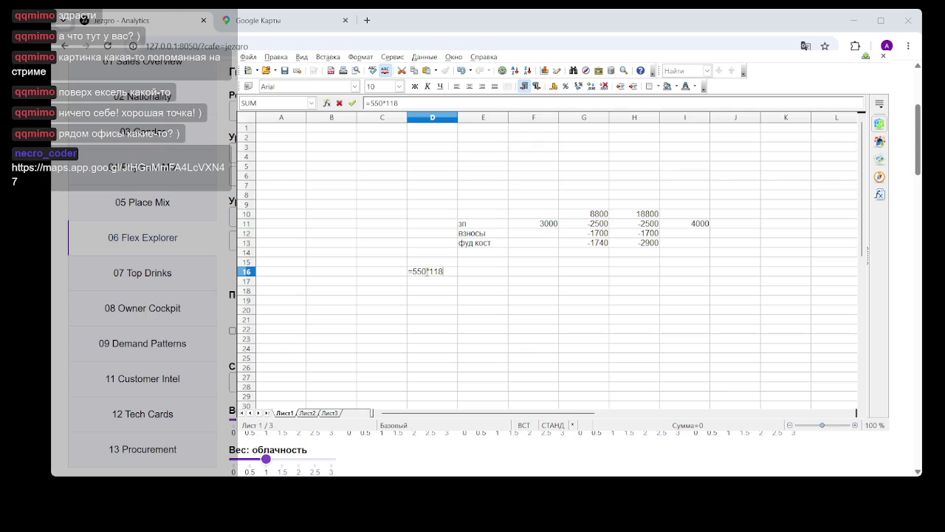
Commit 550×118 = 64900 in D16 and add a D17 formula referencing D15:D16.
key("Return")
left_click(446, 274)
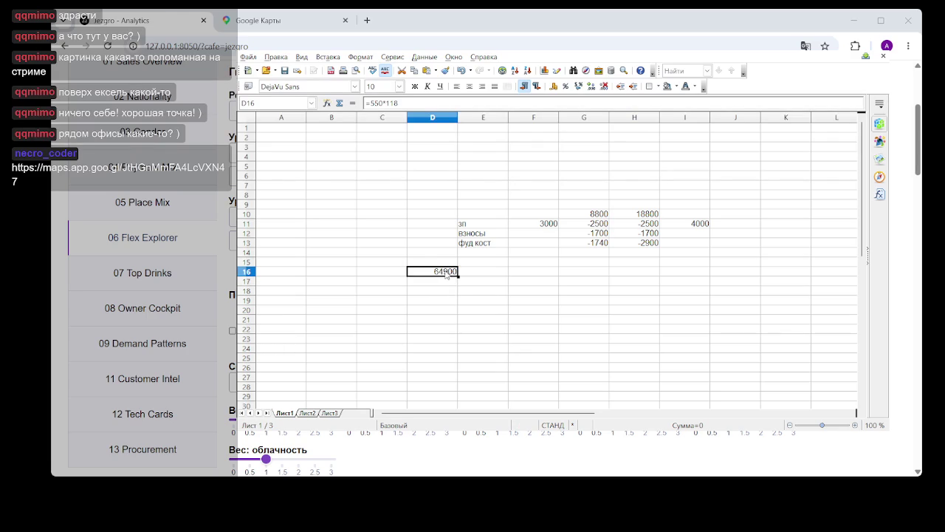
left_click(444, 285)
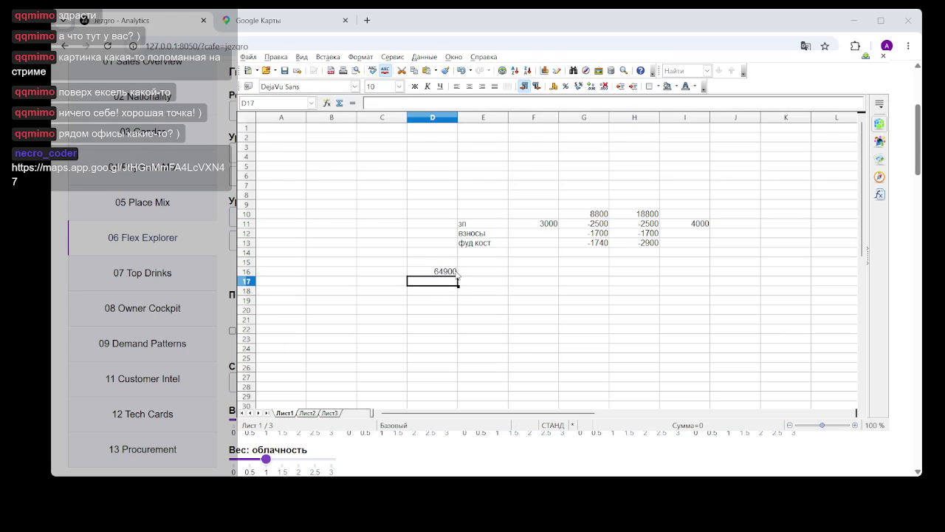
type("=")
left_click_drag(451, 271, 451, 266)
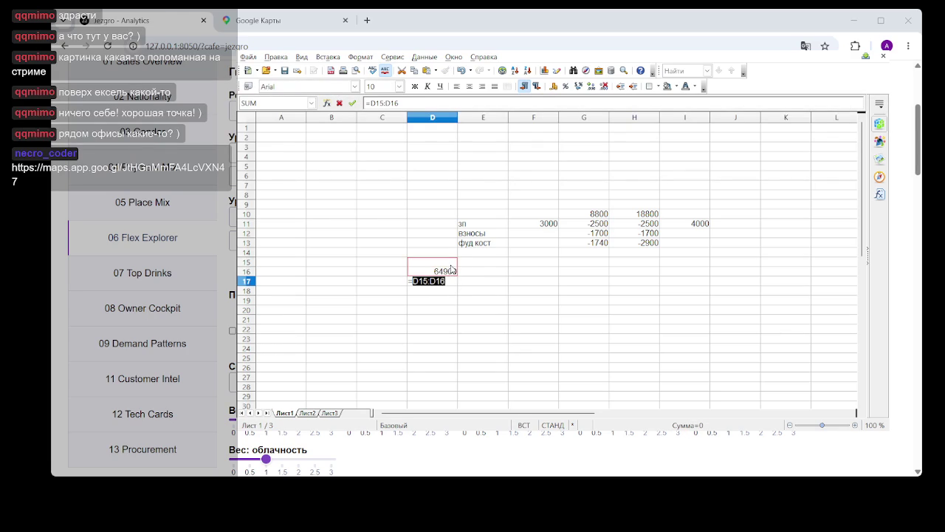
key("Return")
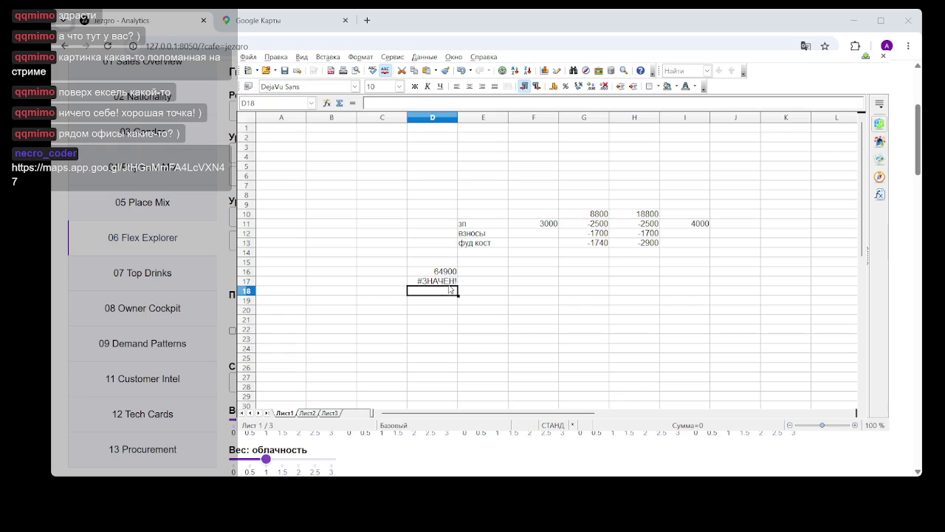
Rework D17 into the daily amount =D16/30.
left_click(443, 282)
left_click(420, 103)
type("30")
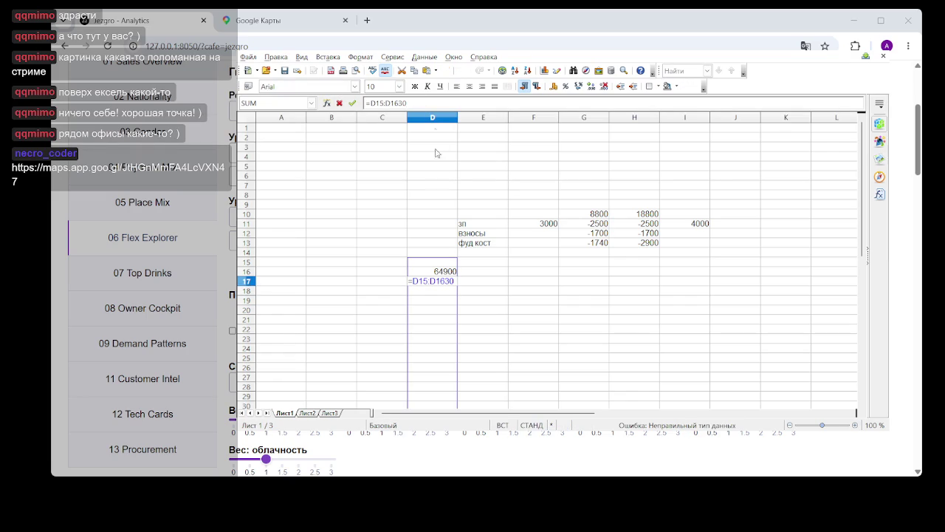
key("BackSpace")
key("BackSpace")
key("BackSpace")
key("BackSpace")
key("BackSpace")
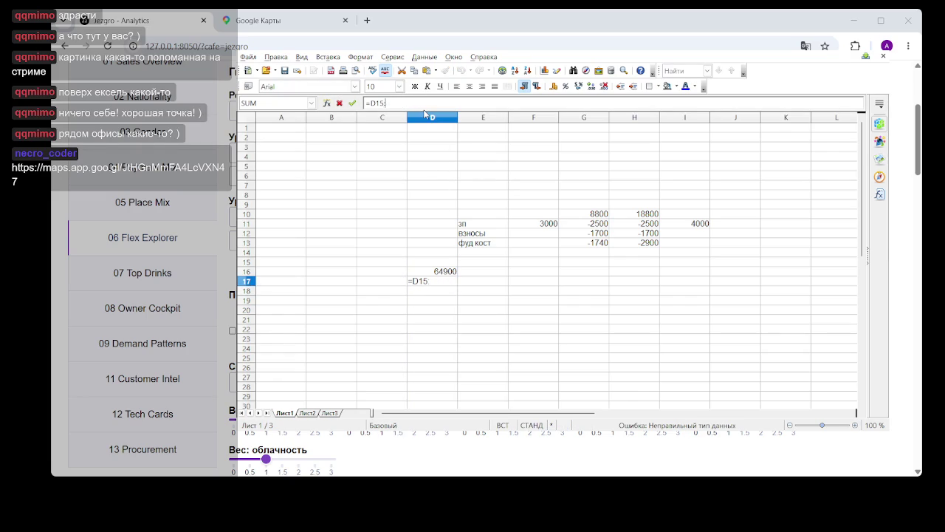
key("BackSpace")
type("/")
type("30")
key("Return")
left_click(445, 284)
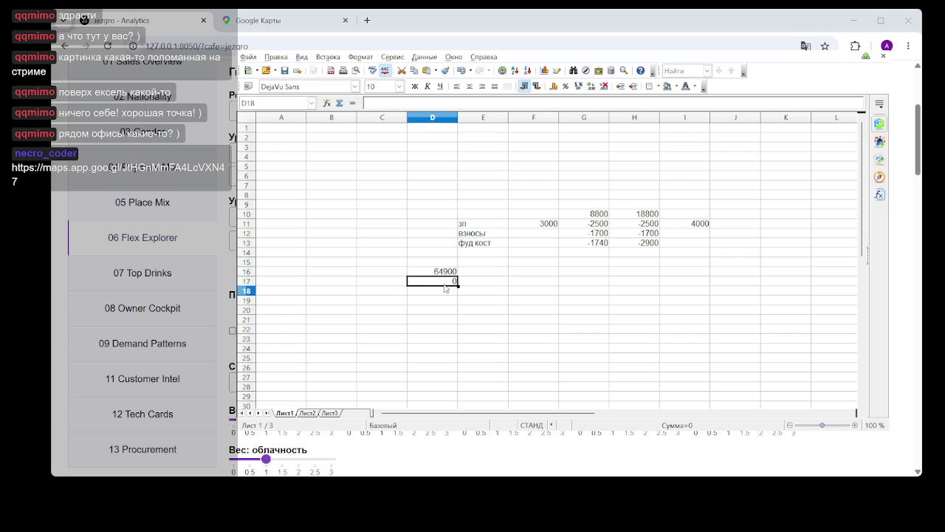
key("Delete")
type("=")
left_click(451, 274)
type("/30")
key("Return")
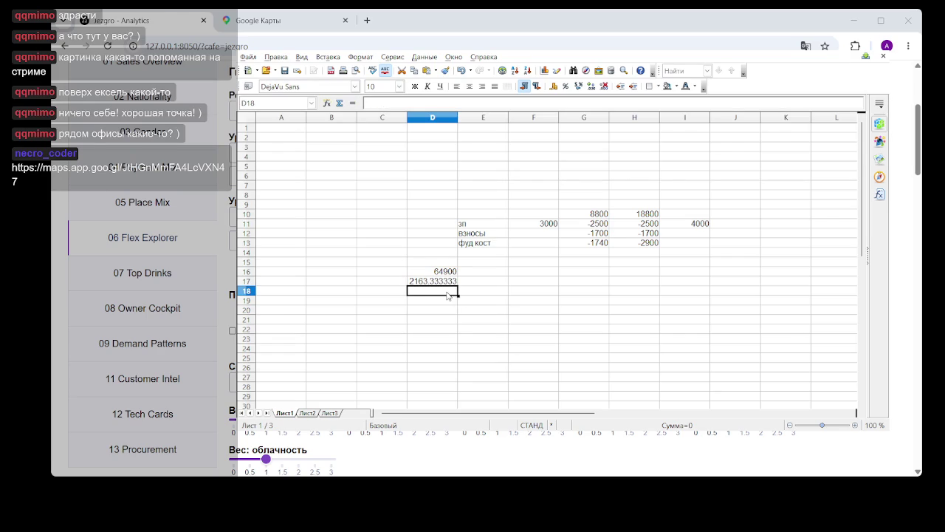
Halve the daily amount in D18 with =D17/2.
type("=")
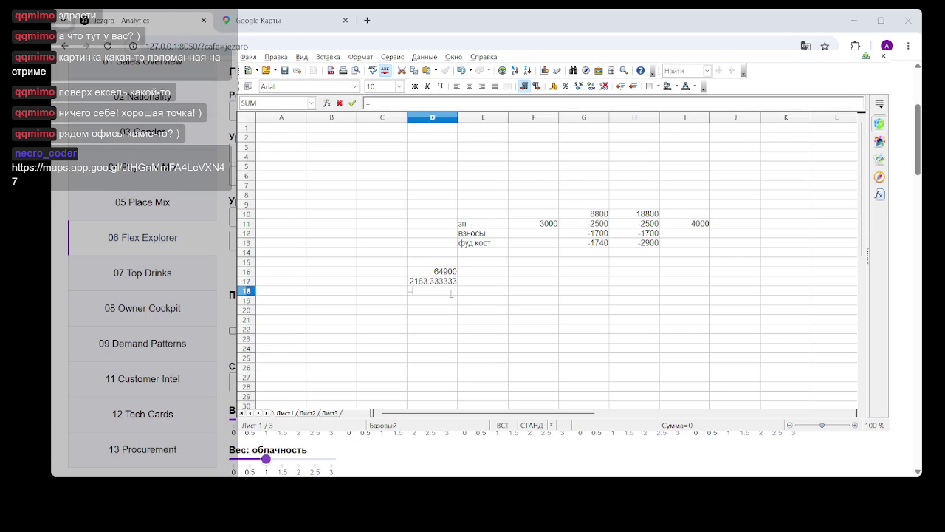
left_click(439, 285)
type("/2")
key("Return")
Enter -1100 in G14 and clear the scratch calculations from D16:D18.
left_click(596, 255)
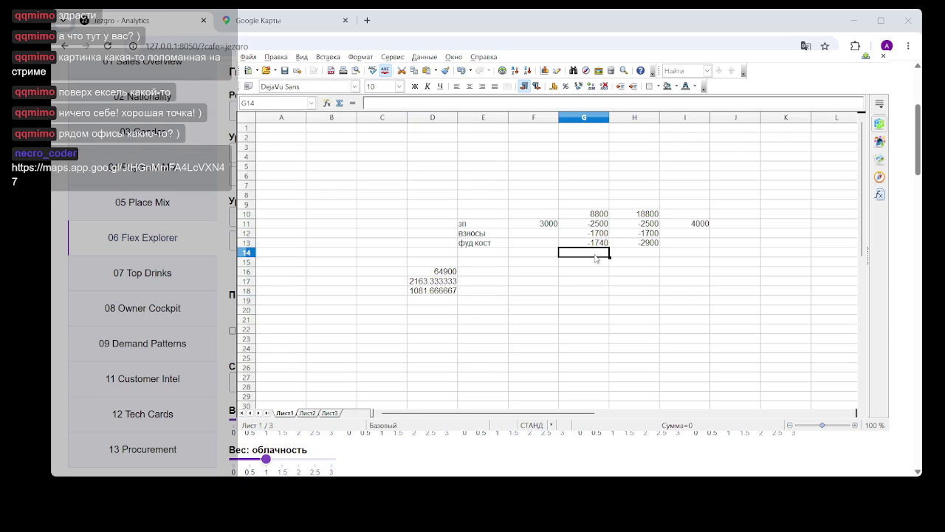
type("-1")
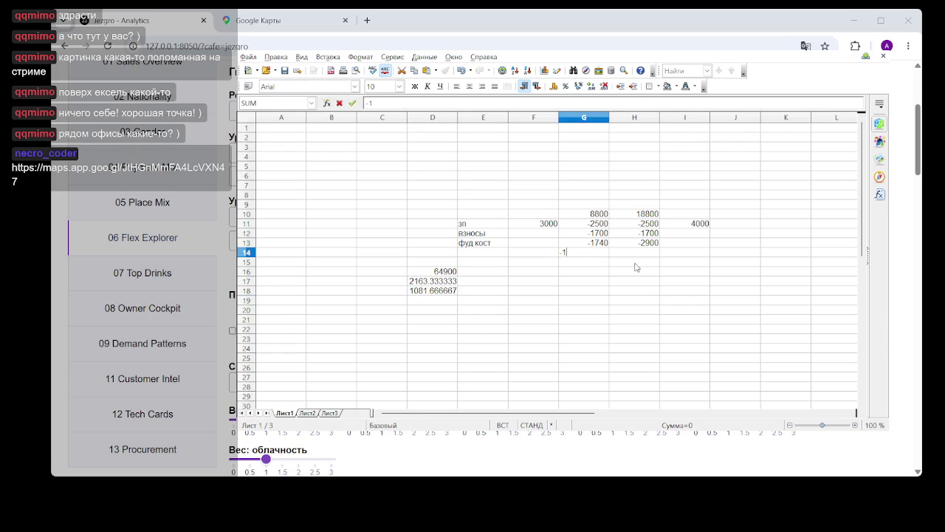
type("100")
left_click(614, 301)
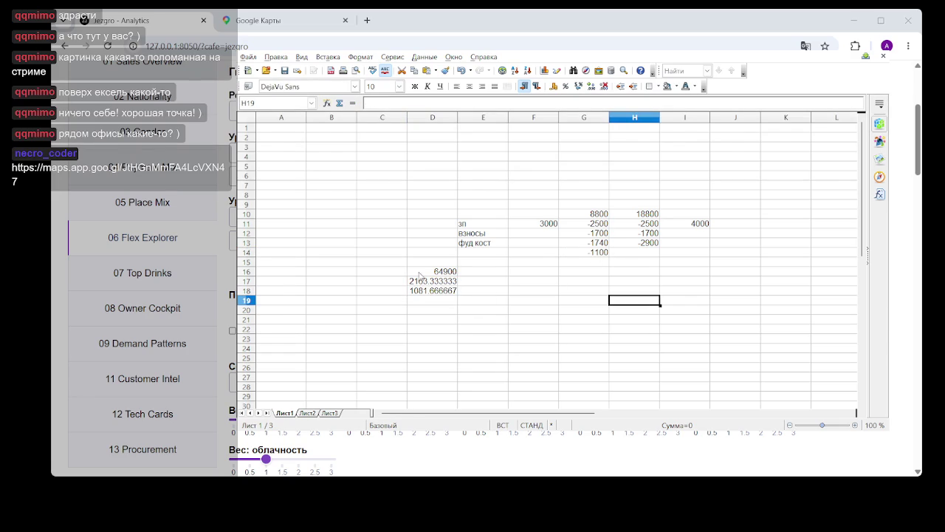
left_click_drag(436, 271, 449, 316)
key("Delete")
left_click(457, 347)
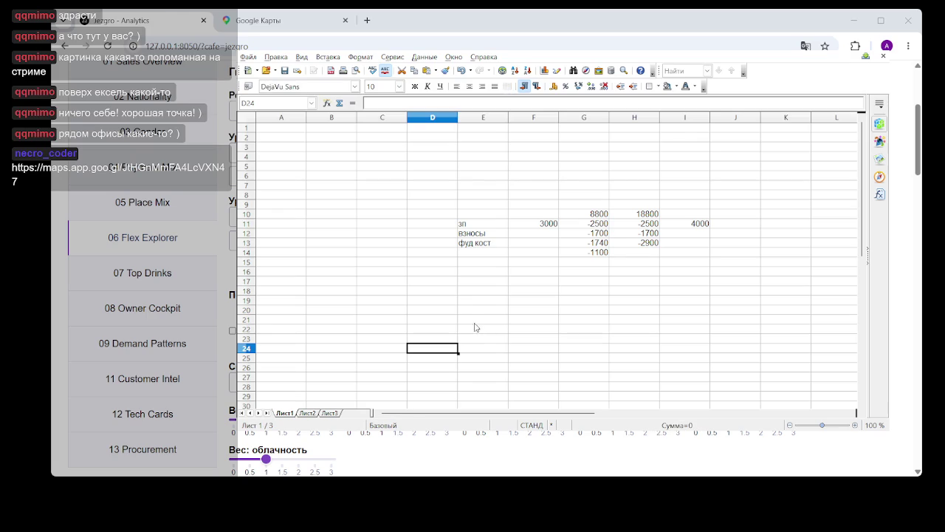
Enter =10000/28 in D17, giving 357.1428571.
left_click(432, 281)
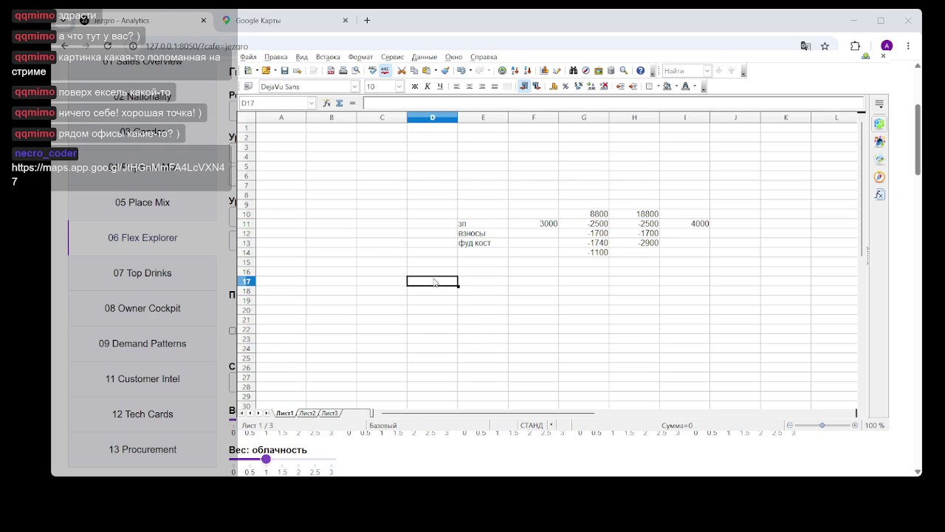
type("=1000/28")
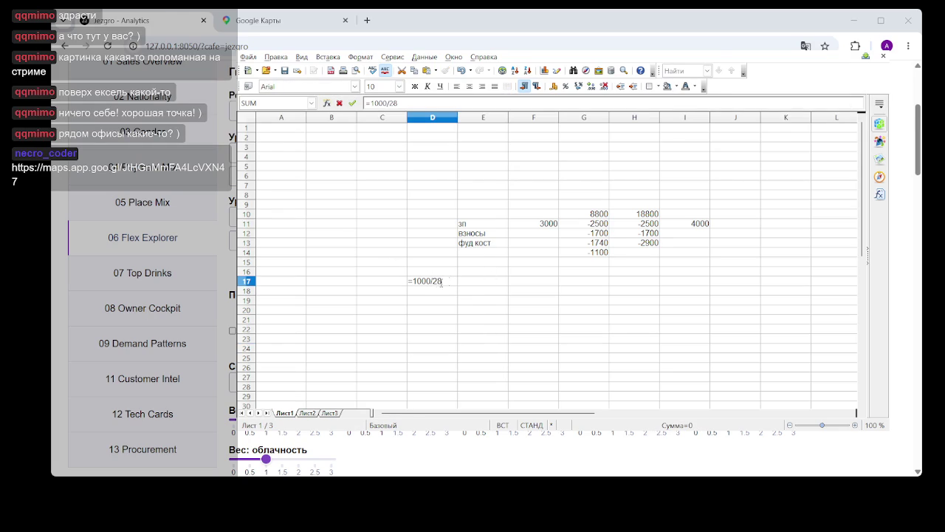
left_click(376, 103)
type("0")
key("Return")
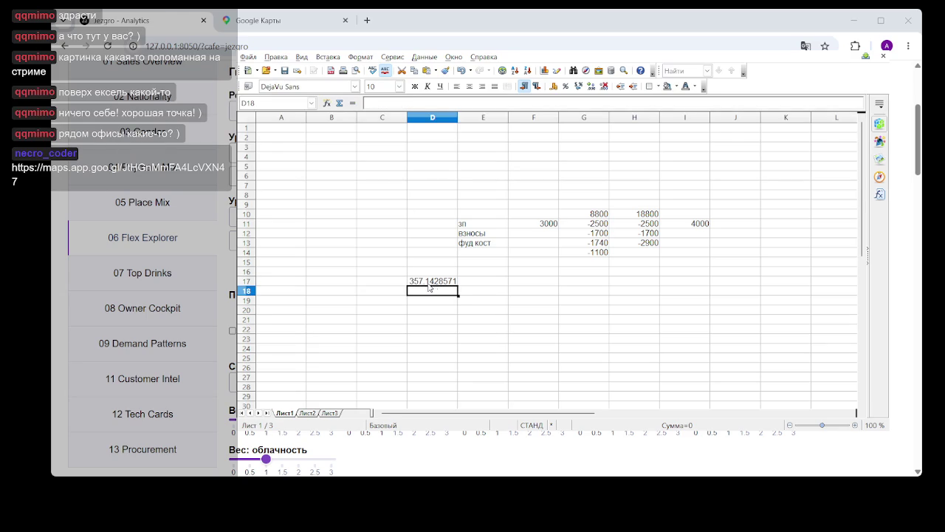
Halve it in D18 with =D17/2, giving 178.5714286.
left_click(438, 306)
left_click(435, 291)
type("=")
left_click(434, 283)
type("/")
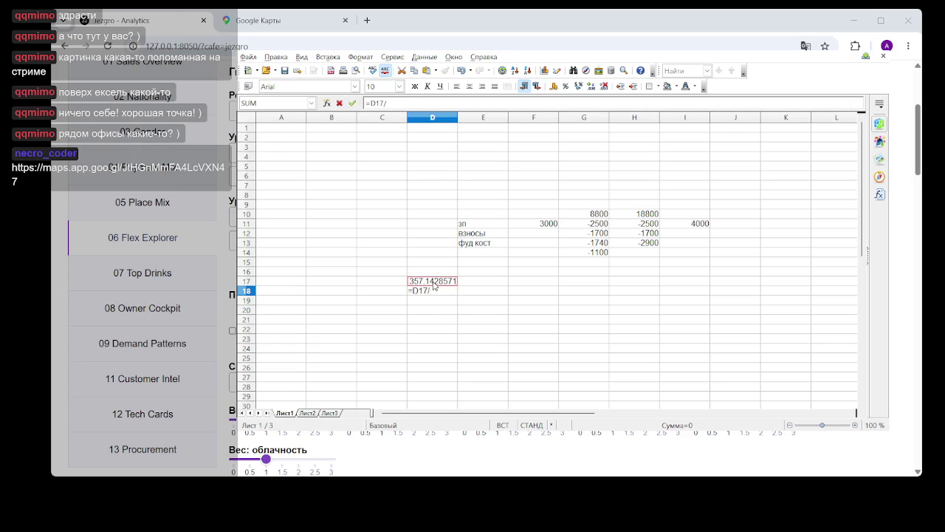
type("2")
key("Return")
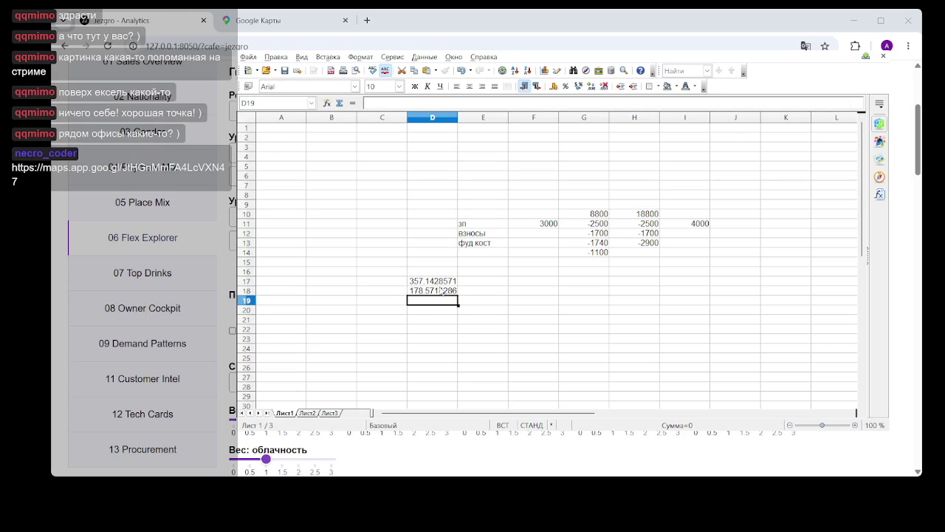
left_click(596, 263)
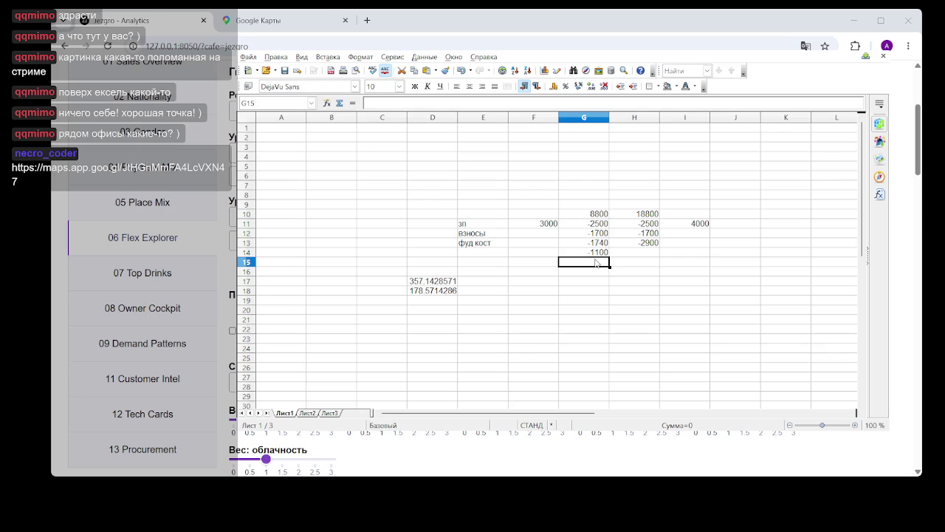
Enter -180 in G15 and fill G14:G15 across into H14:H15.
type("-")
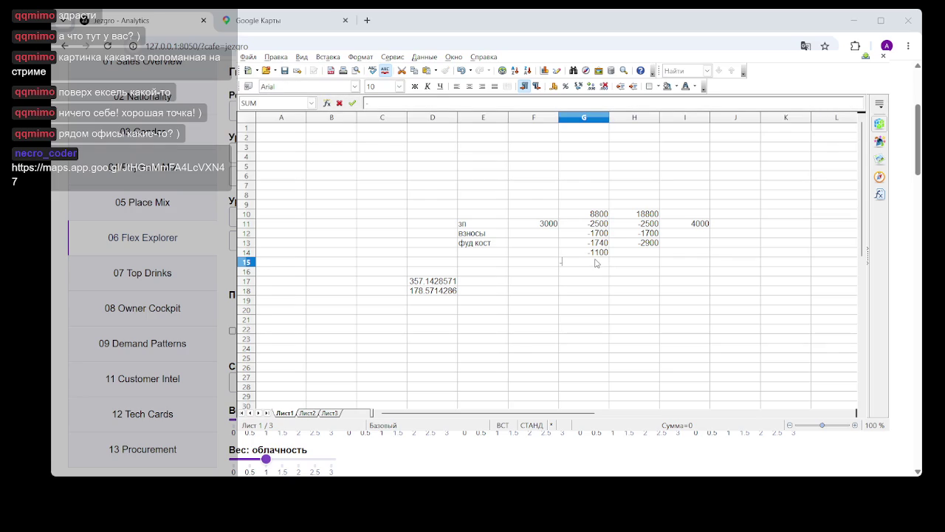
type("180")
left_click(630, 359)
mouse_move(604, 254)
left_mouse_down()
mouse_move(603, 264)
mouse_move(640, 260)
left_mouse_up()
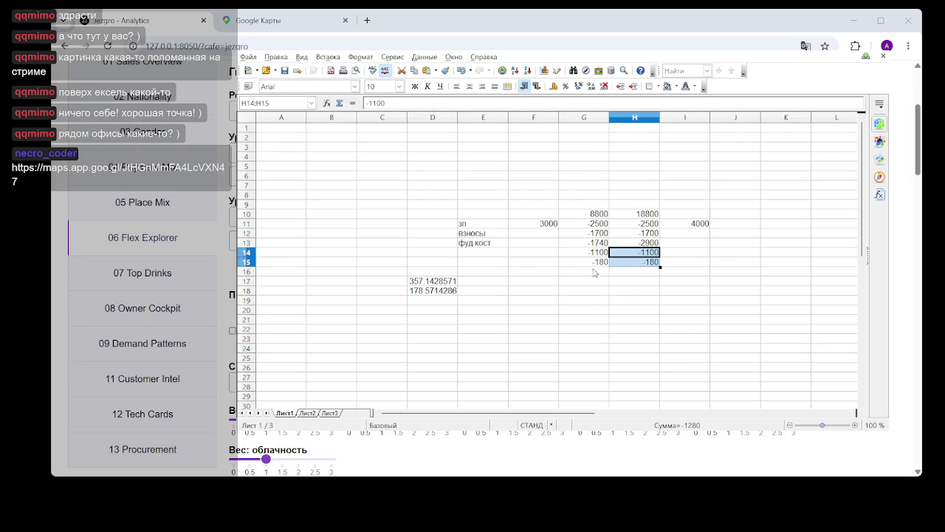
Label E15 'струя' and E14 'кирия'.
left_click(503, 263)
type("стру")
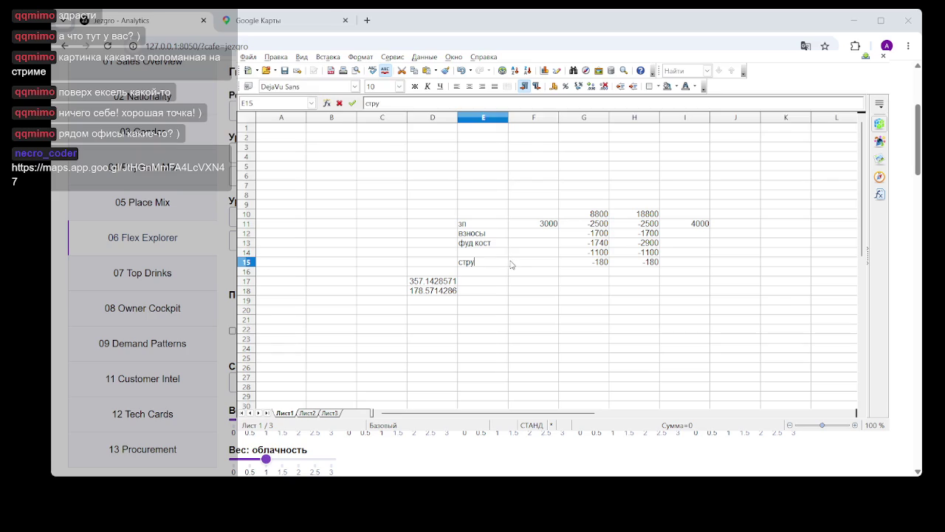
type("я")
key("BackSpace")
type("я")
left_click(497, 253)
type("кия")
left_click(553, 294)
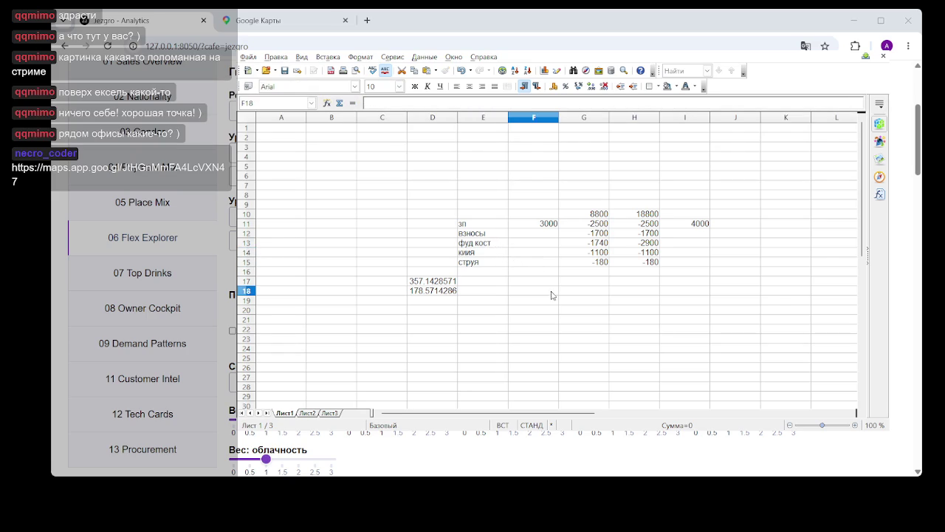
left_click(480, 253)
type("кирия")
left_click(542, 293)
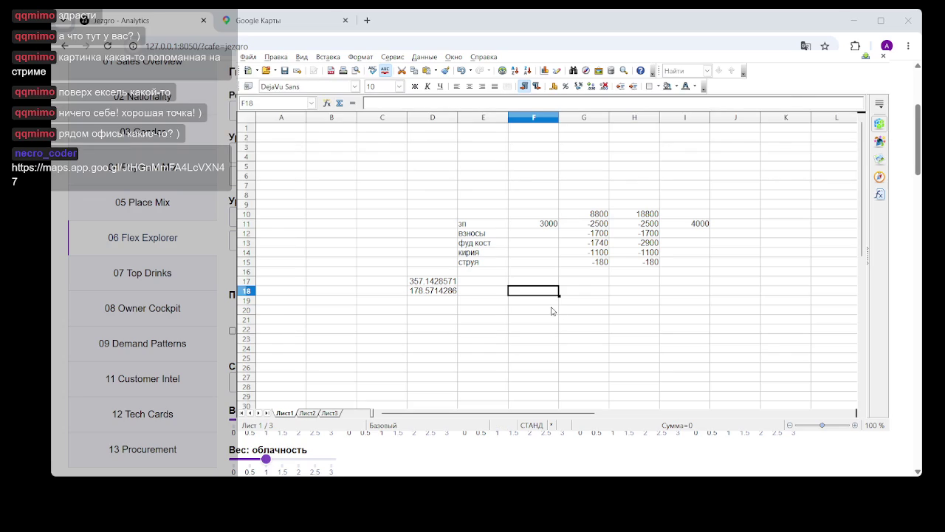
AutoSum columns G and H into row 16, giving totals 1580 and 10420.
left_click_drag(603, 215, 603, 271)
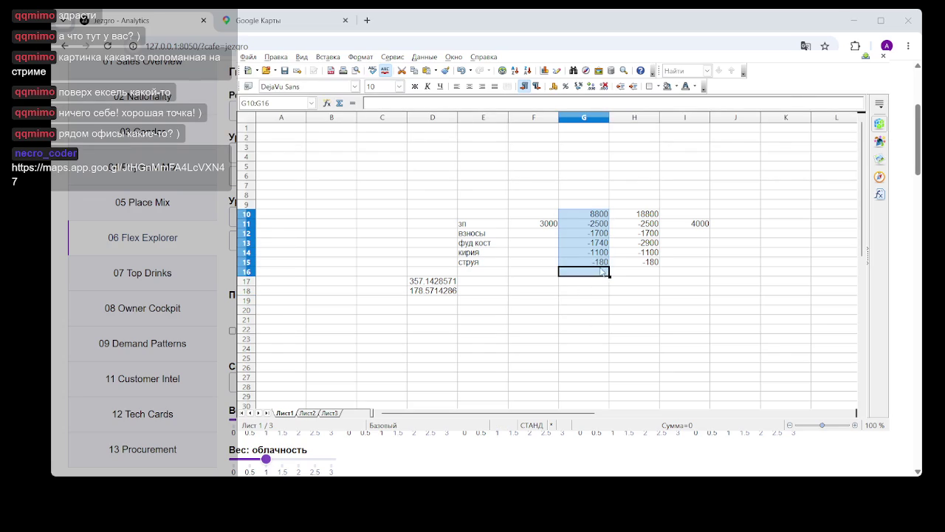
left_click(339, 103)
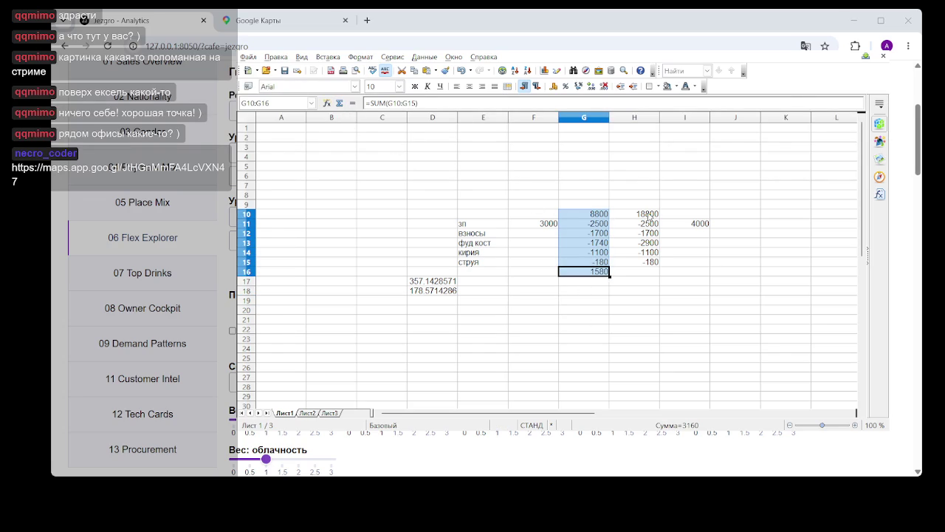
left_click_drag(649, 215, 648, 272)
left_click(339, 102)
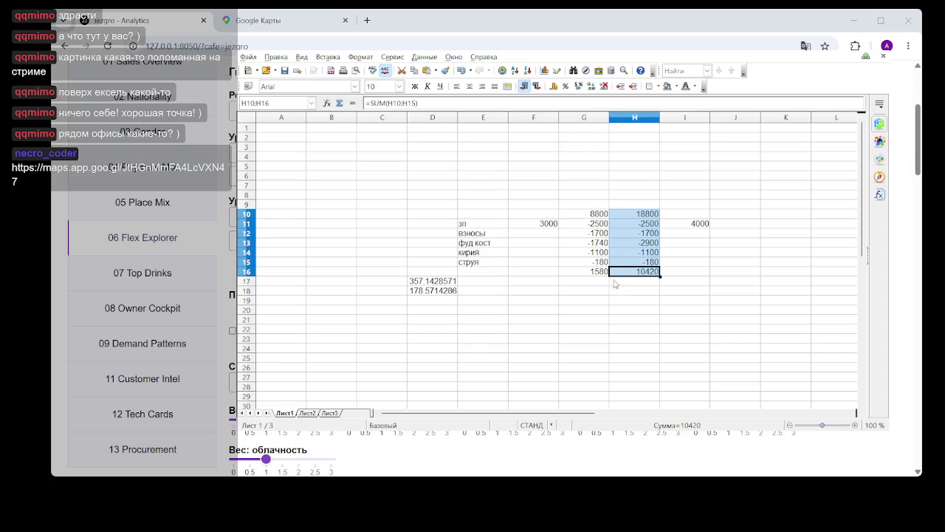
left_click(739, 330)
left_click(606, 273)
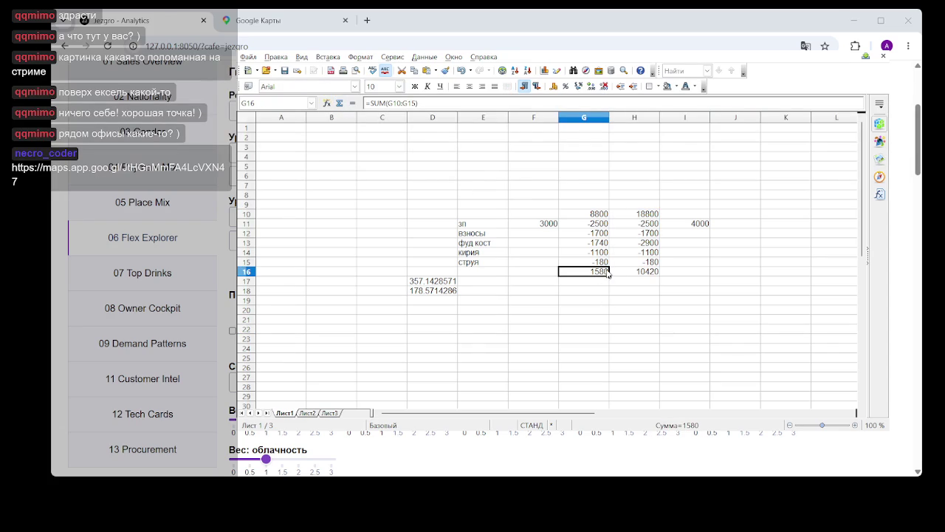
left_click(606, 291)
left_click(600, 272)
left_click(494, 281)
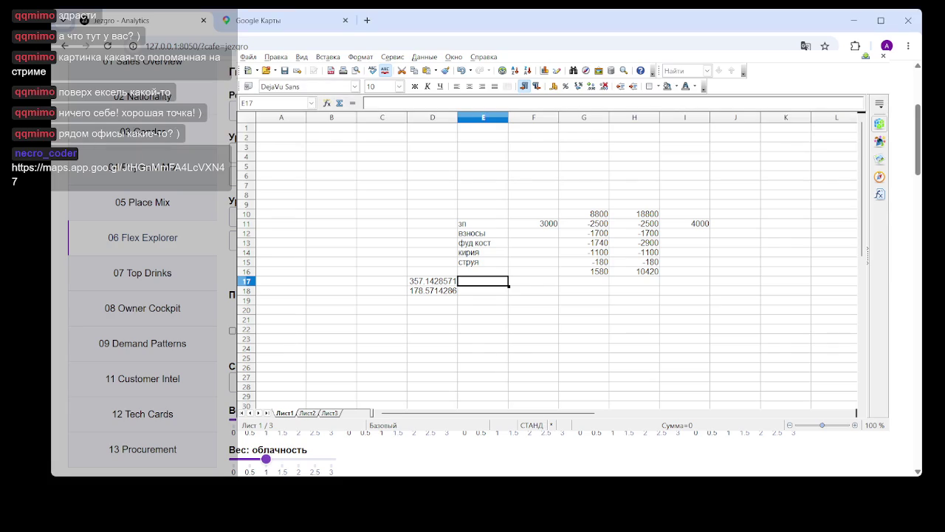
scroll(550, 436, "down", 3)
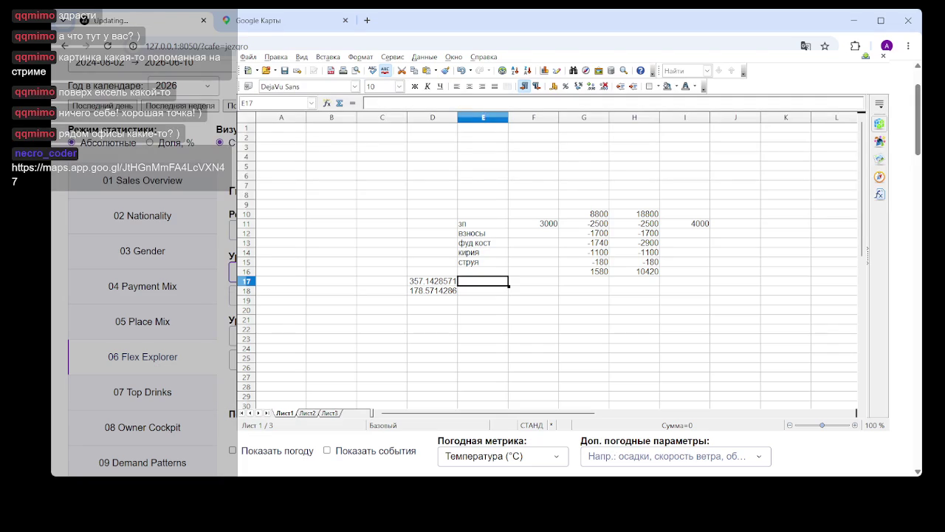
scroll(141, 332, "down", 2)
scroll(140, 332, "down", 2)
scroll(140, 332, "down", 1)
scroll(141, 332, "down", 2)
scroll(140, 333, "up", 5)
scroll(141, 333, "up", 5)
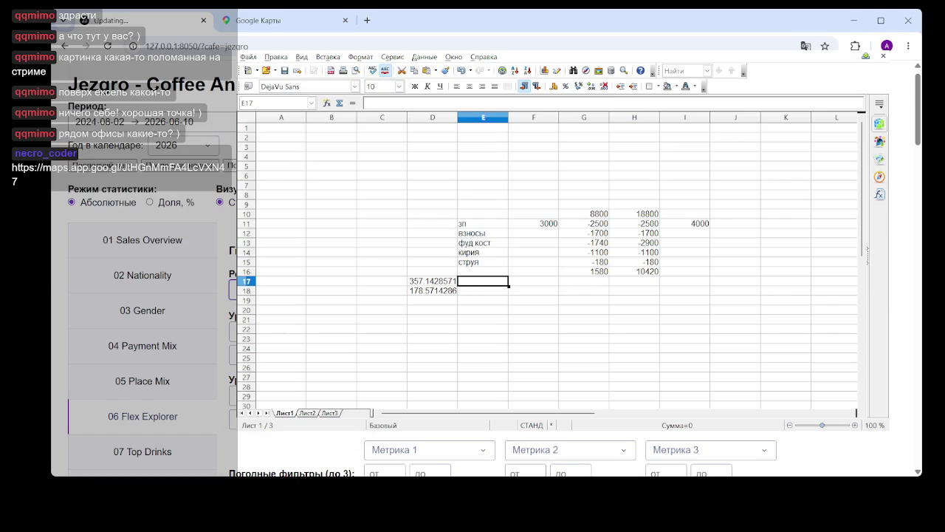
scroll(141, 332, "down", 5)
scroll(140, 332, "down", 3)
scroll(140, 332, "down", 3)
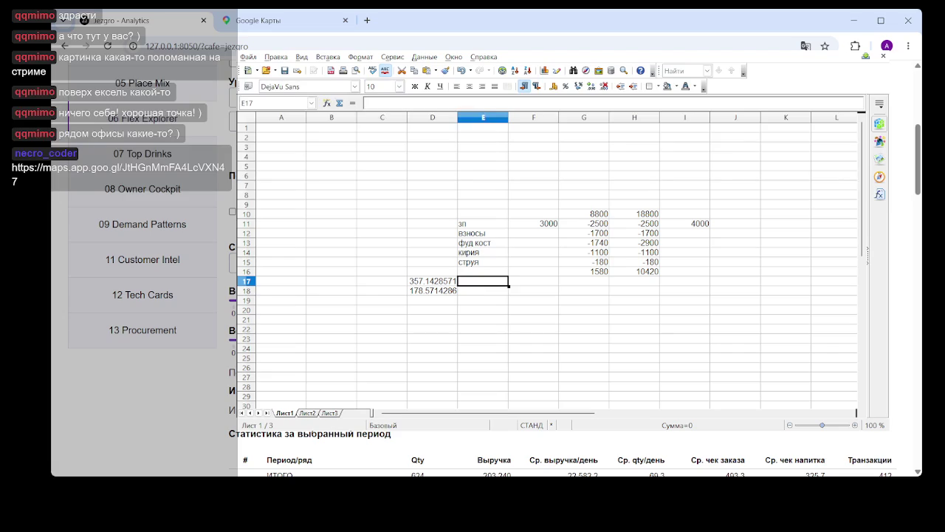
scroll(891, 267, "down", 5)
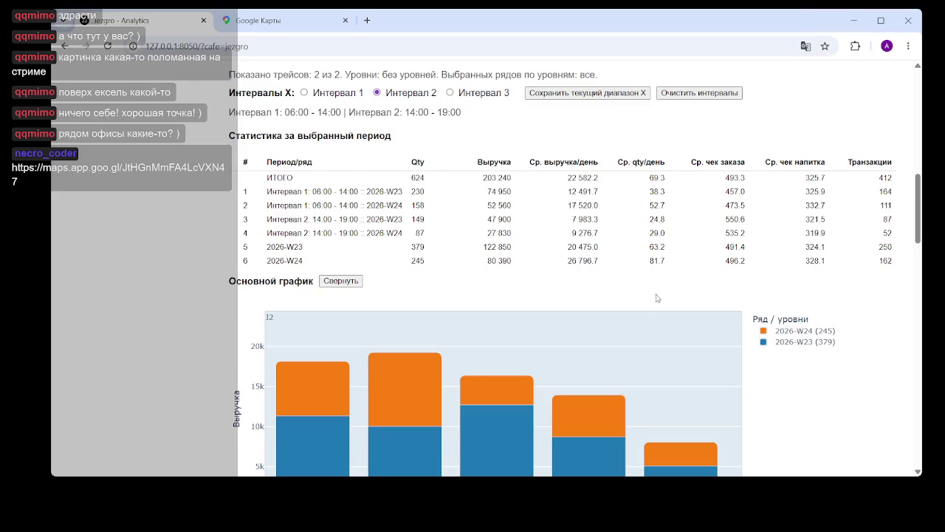
Zoom the revenue chart out to show hourly bars for 2026-W23 and 2026-W24.
mouse_move(657, 298)
left_click(840, 295)
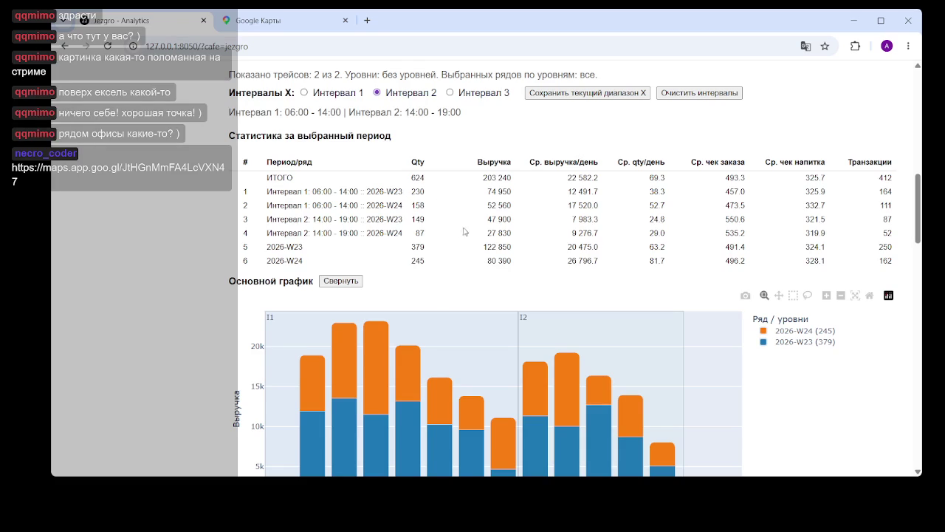
scroll(569, 271, "down", 1)
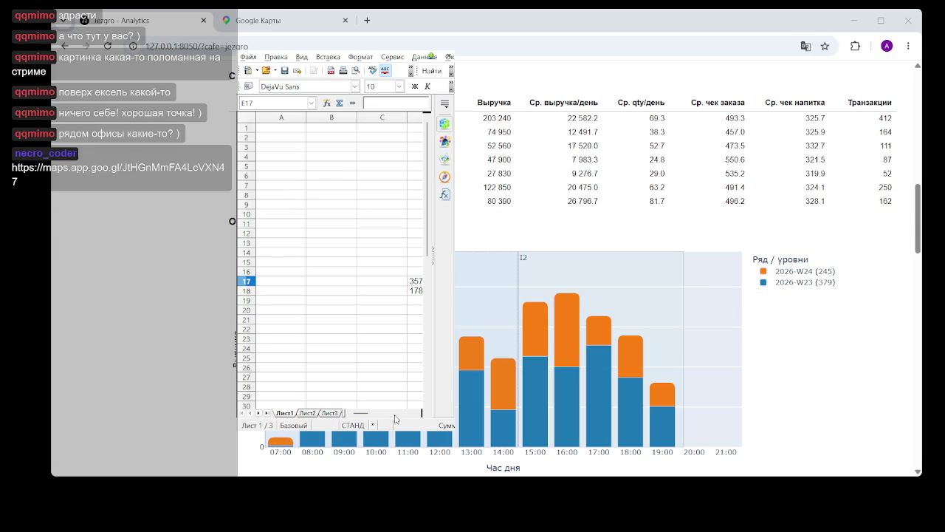
Scroll the sheet over to the empty columns J–L and select K10.
mouse_move(362, 415)
left_mouse_down()
mouse_move(372, 417)
mouse_move(362, 416)
left_mouse_up()
mouse_move(361, 415)
left_mouse_down()
mouse_move(389, 417)
mouse_move(381, 418)
left_mouse_up()
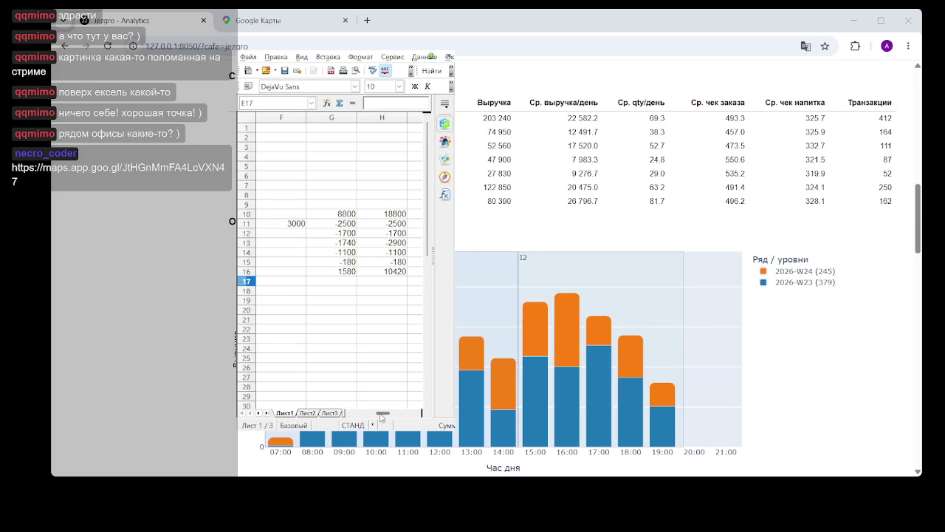
left_click_drag(384, 418, 360, 417)
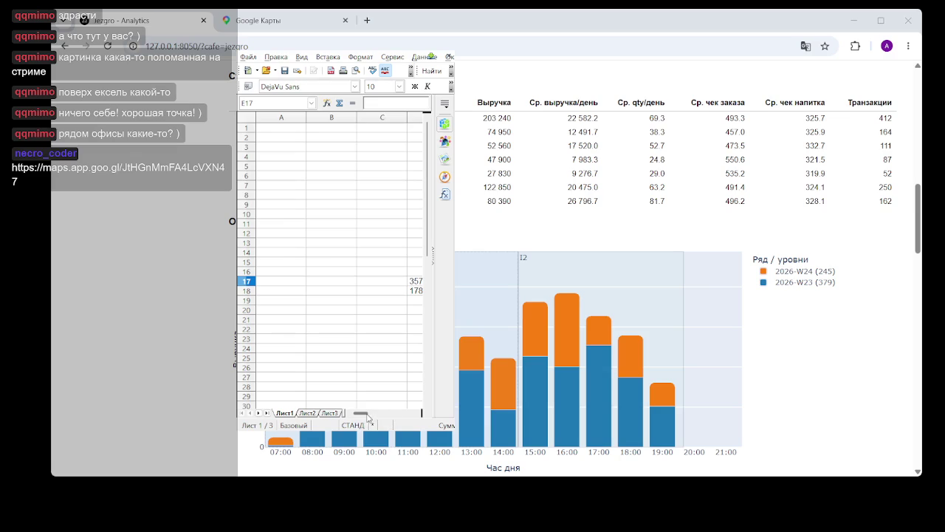
left_click_drag(367, 417, 343, 416)
left_click(327, 229)
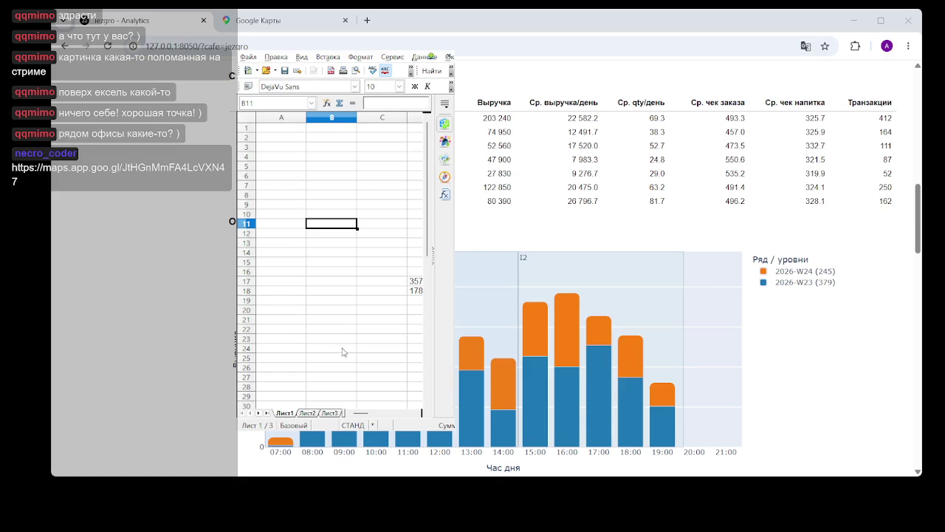
scroll(344, 349, "down", 2)
left_click_drag(362, 413, 413, 415)
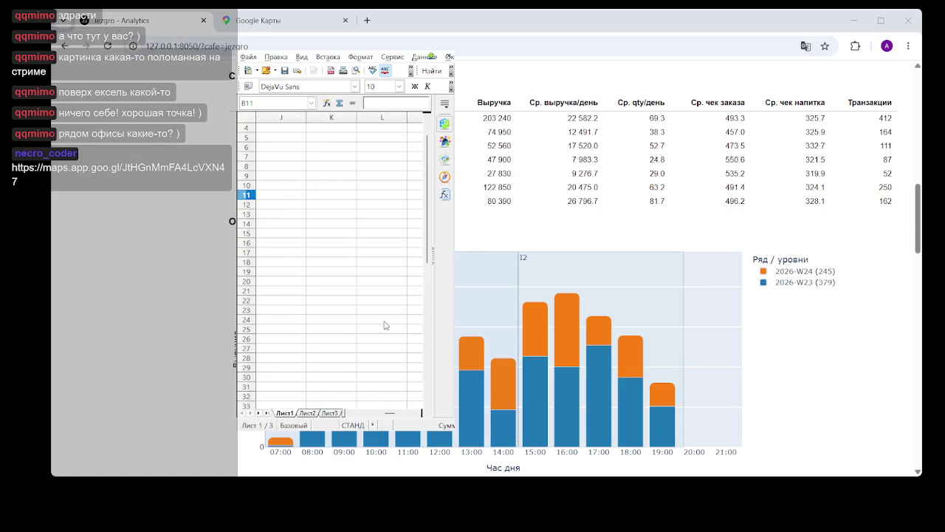
left_click(332, 185)
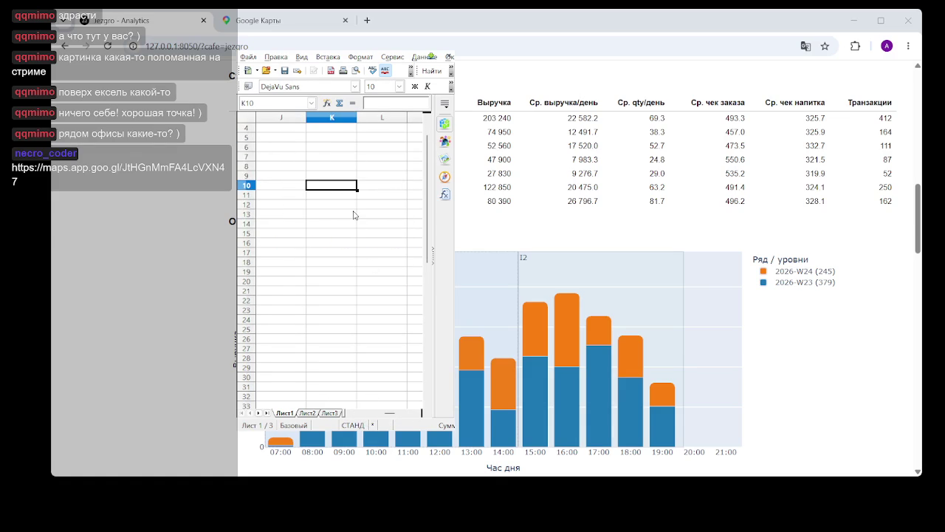
Enter 75000 in K10 and 52500 in L10.
type("75000")
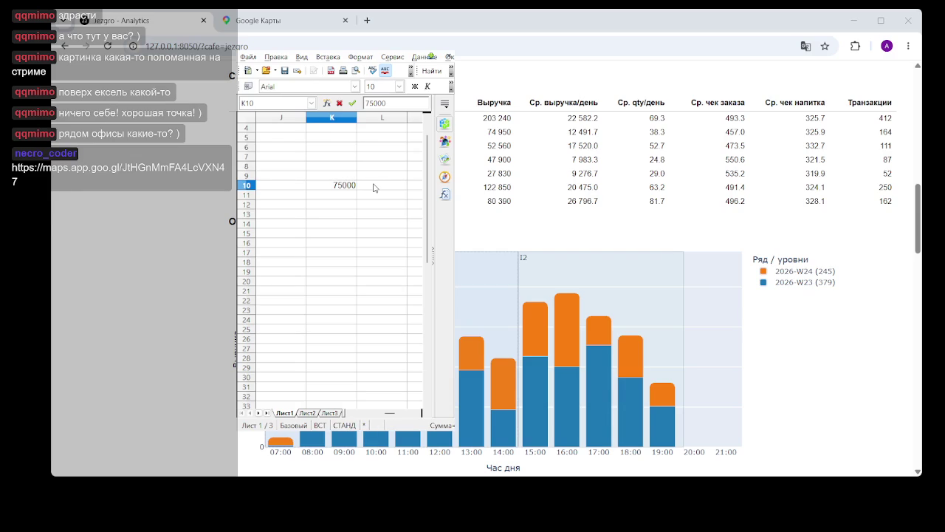
left_click(377, 186)
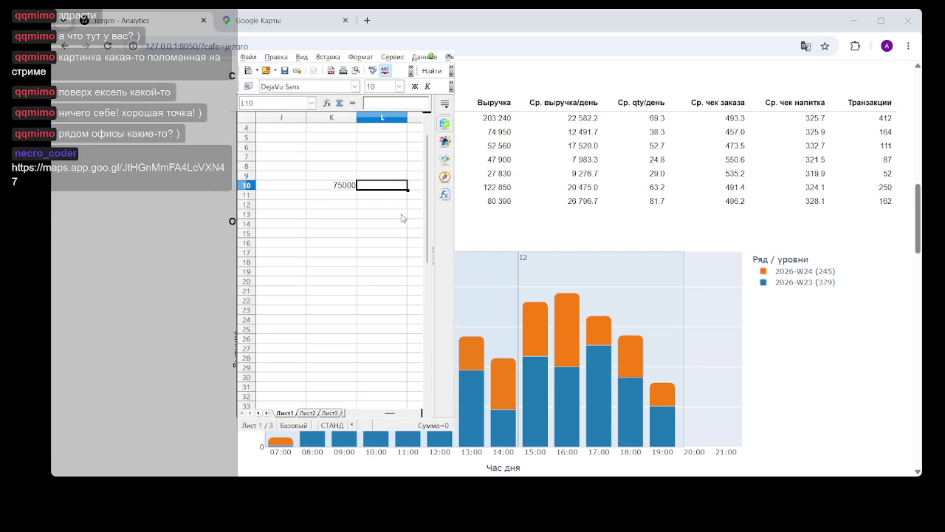
type("74")
type("000")
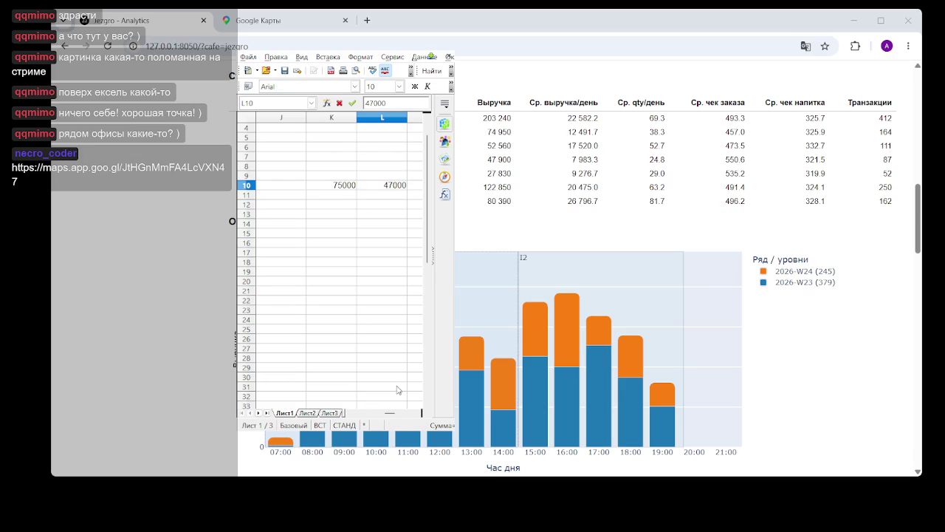
left_click(397, 205)
left_click(396, 189)
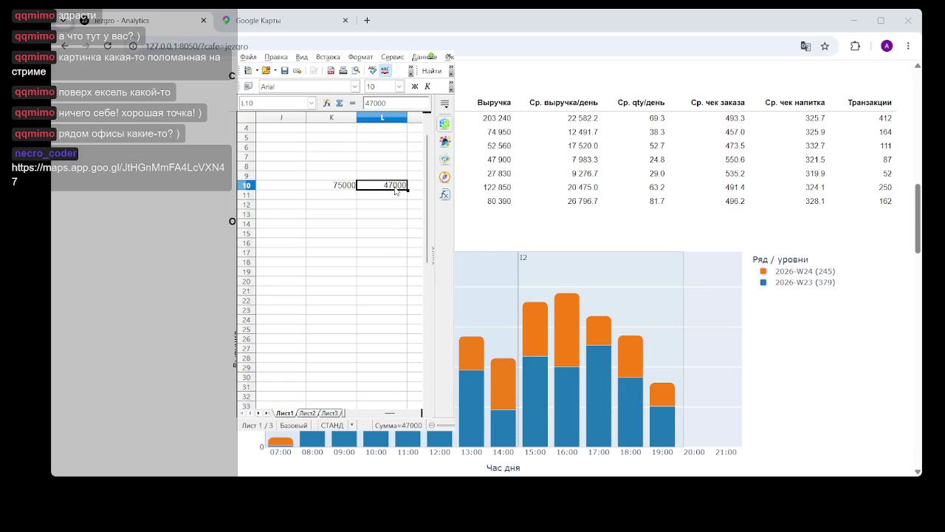
type("52")
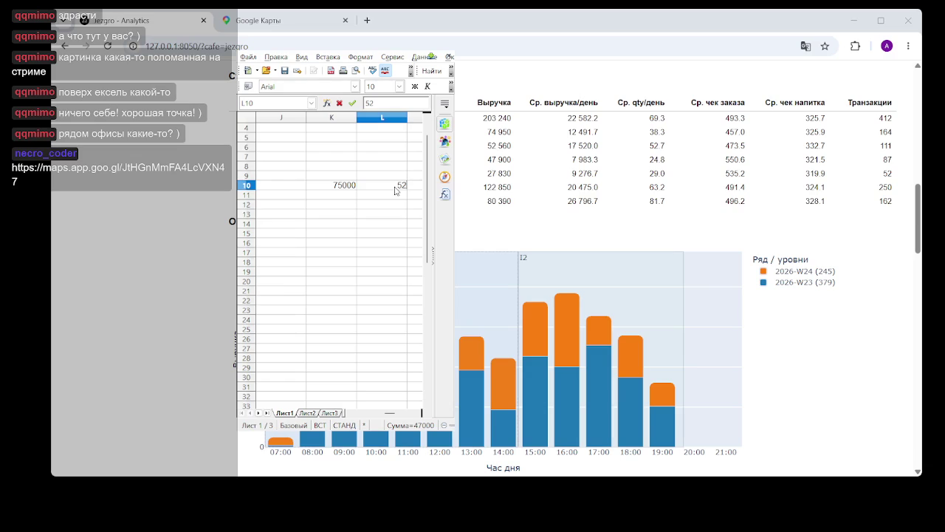
type("500")
left_click(414, 186)
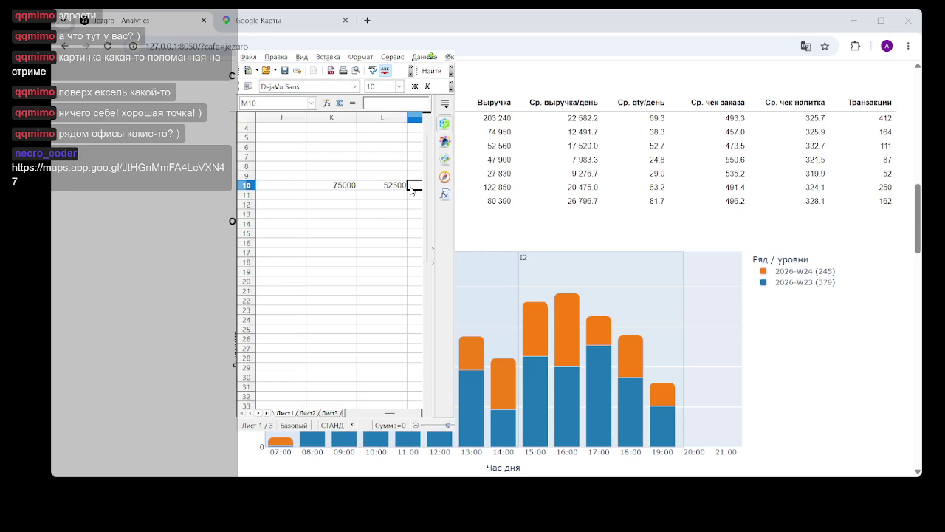
Enter 48000 in M10 and 28000 in N10, widening the window to reveal column M.
type("48")
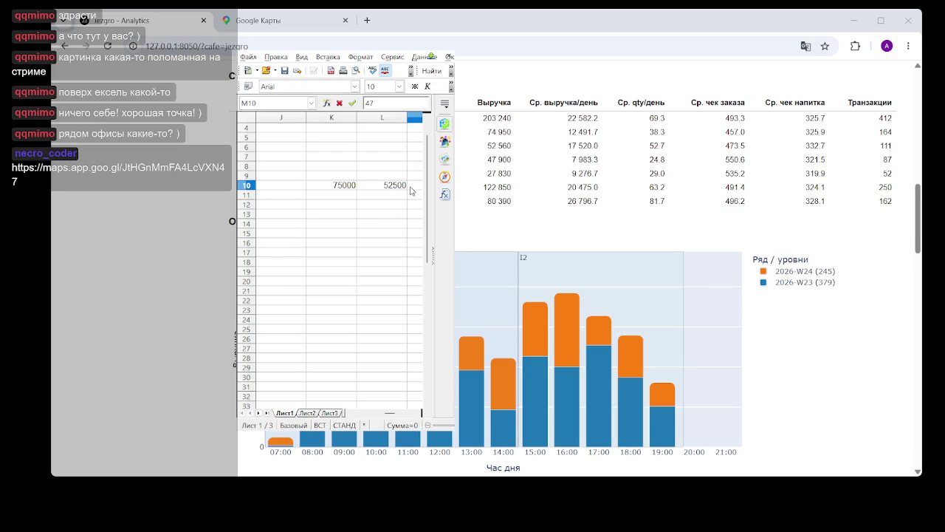
type("000")
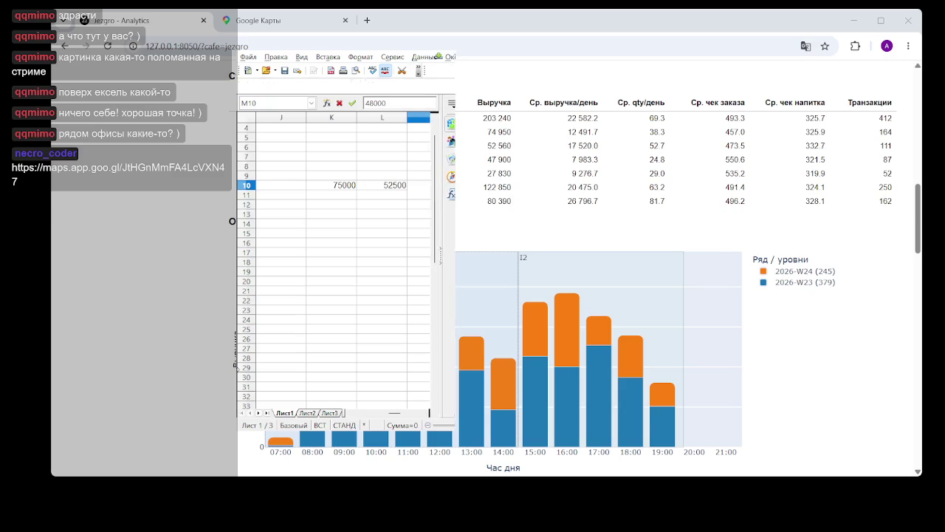
left_click_drag(454, 251, 466, 251)
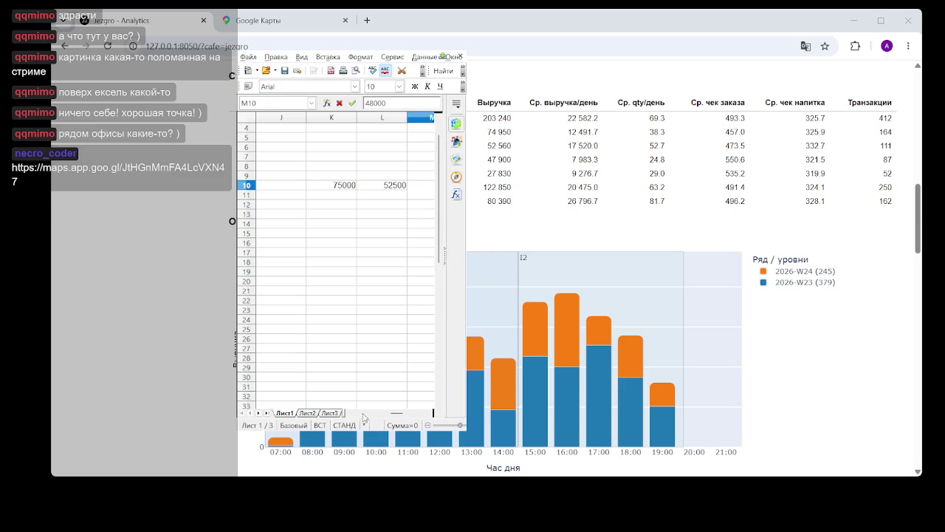
left_click(400, 339)
left_click(420, 186)
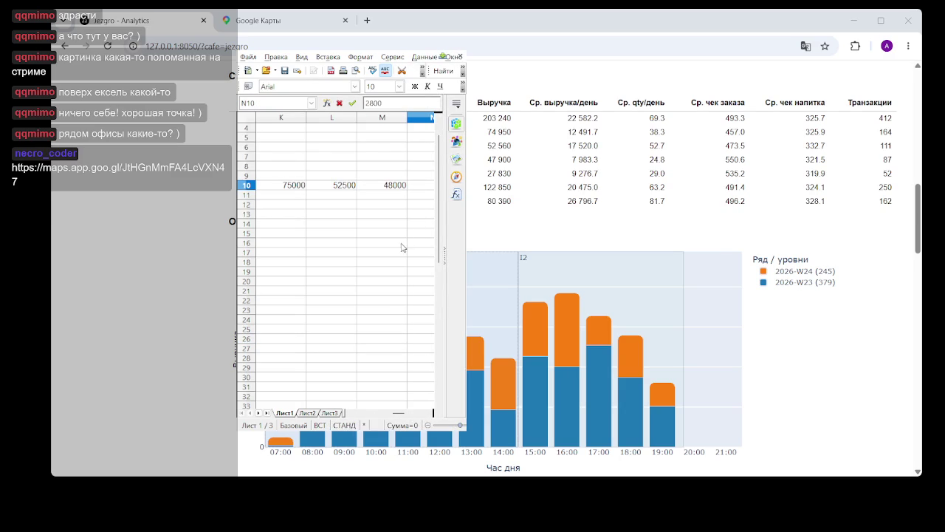
left_click(379, 249)
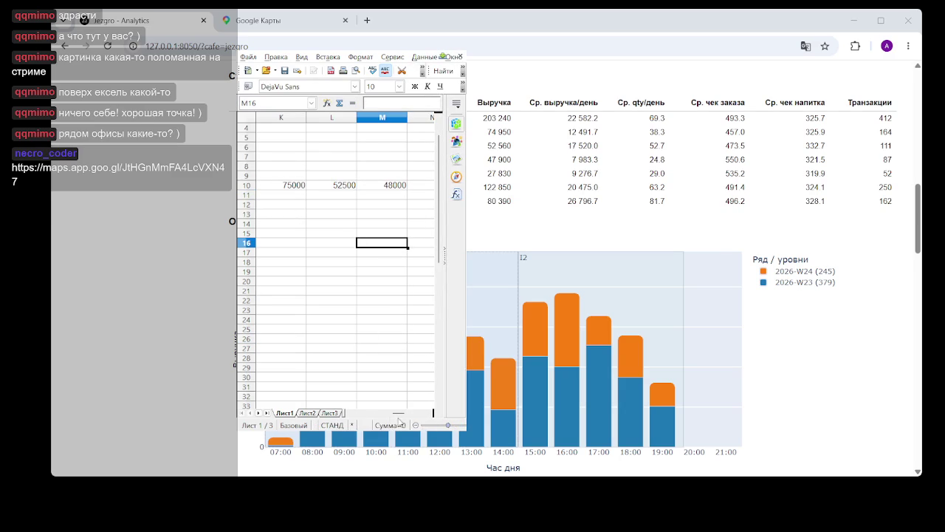
scroll(396, 415, "left", 1)
scroll(396, 415, "left", 2)
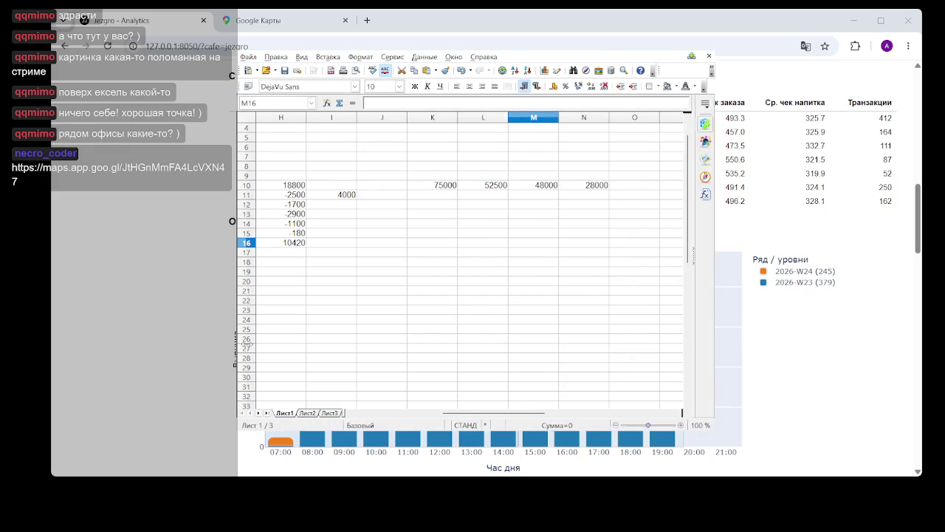
Enter the formula =G11*6 in K11.
scroll(502, 418, "left", 1)
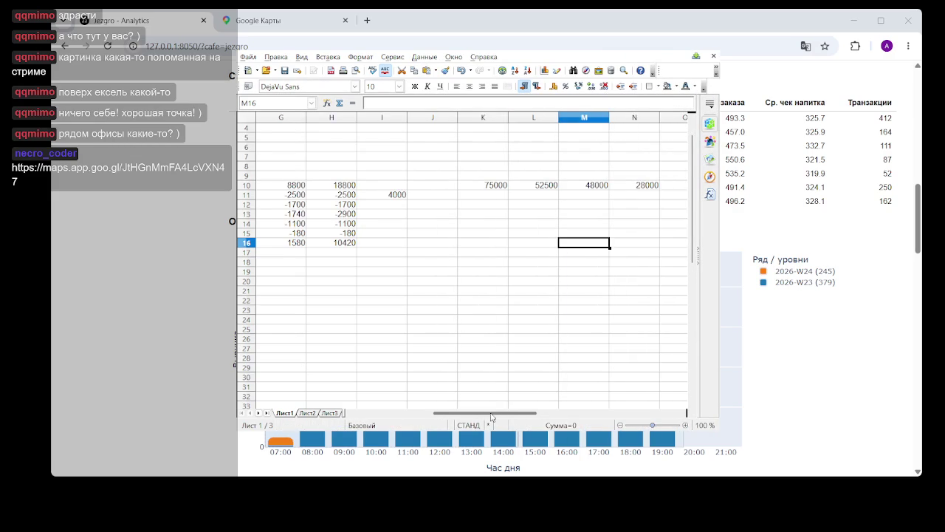
left_click(490, 197)
type("=")
left_click(297, 198)
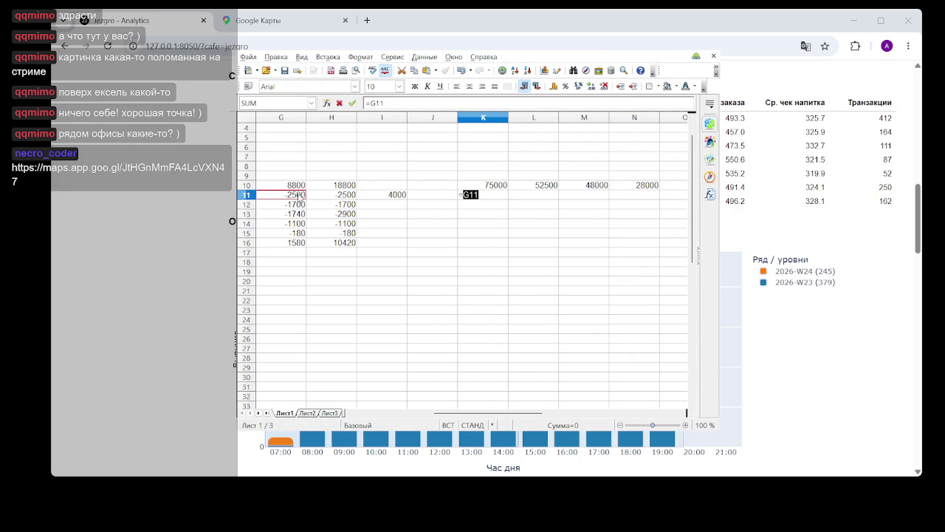
type("*")
key("Return")
key("Up")
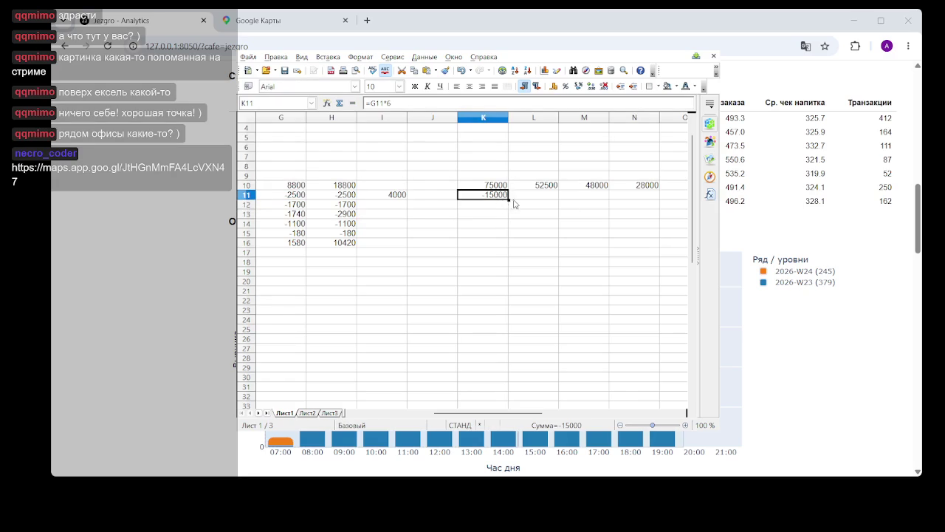
Fill the K11 formula down through K15 and check the resulting values.
left_click_drag(509, 200, 556, 201)
mouse_move(542, 202)
left_mouse_down()
mouse_move(505, 200)
mouse_move(555, 200)
left_mouse_up()
mouse_move(544, 199)
left_mouse_down()
mouse_move(508, 199)
mouse_move(503, 236)
left_mouse_up()
left_click_drag(503, 237, 503, 237)
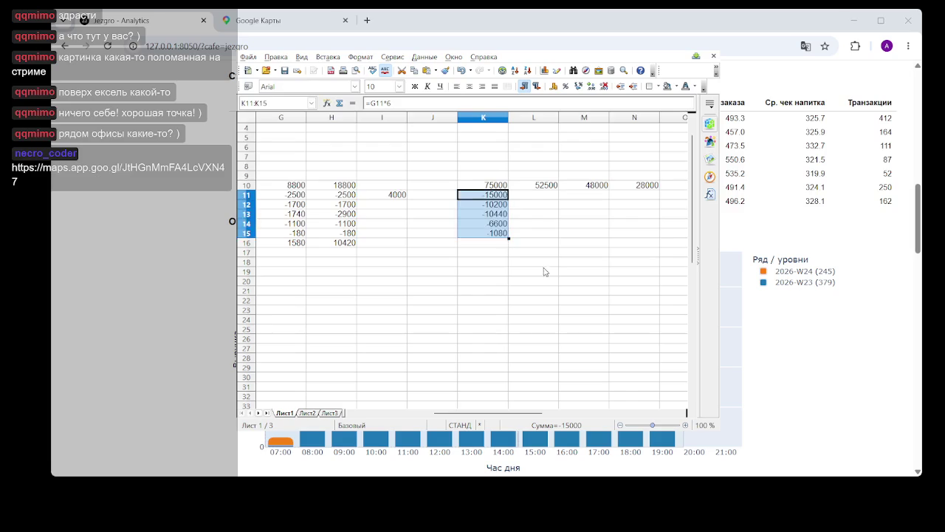
left_click(545, 271)
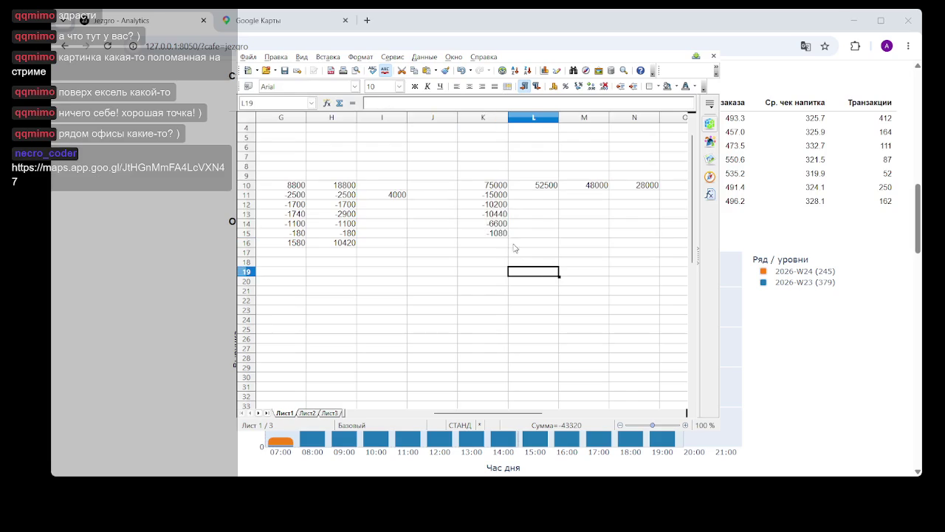
left_click(485, 215)
left_click(511, 243)
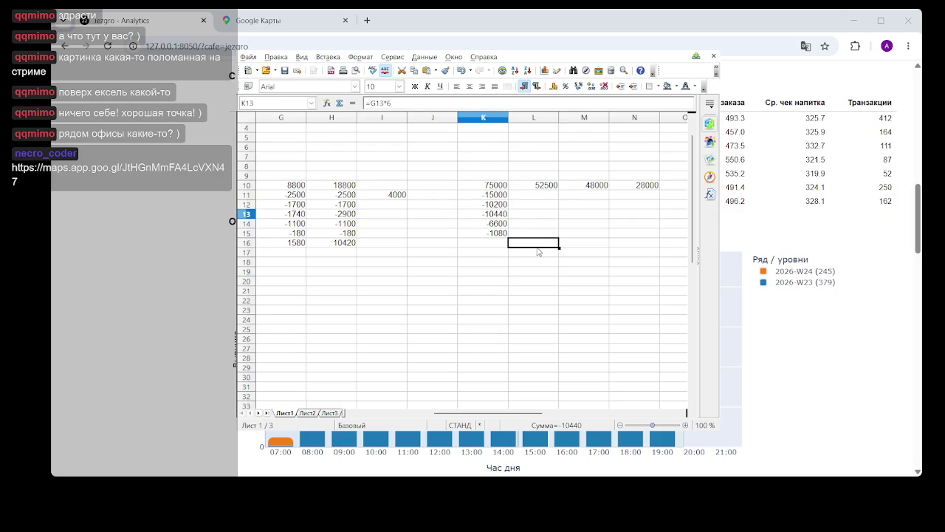
left_click(535, 185)
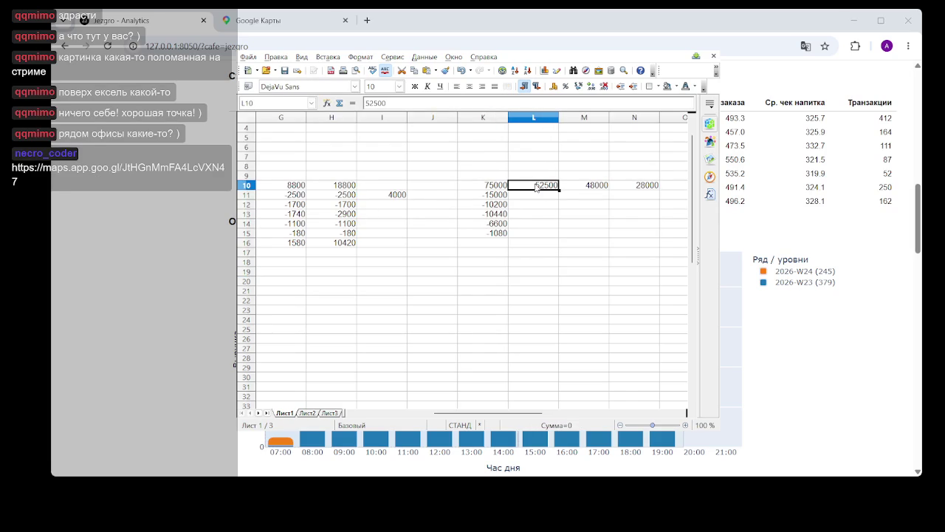
left_click(484, 175)
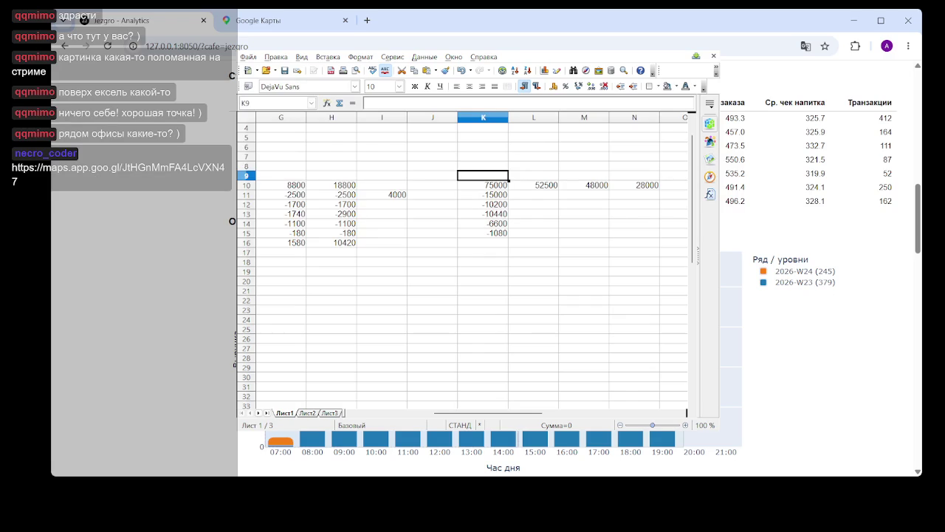
Enter week numbers 23, 24, 23 and 24 in K9 through N9.
left_click(495, 186)
left_click(499, 177)
type("23")
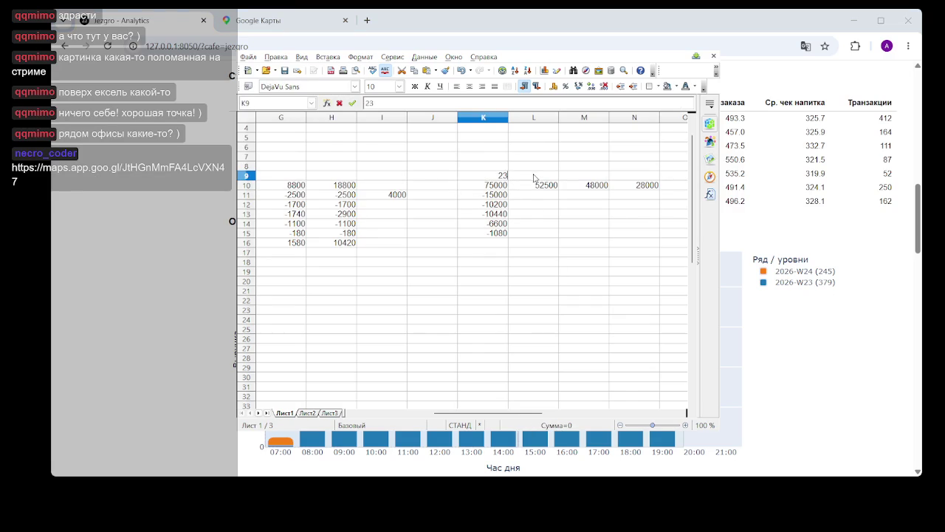
left_click(539, 177)
type("24")
left_click(596, 177)
type("23")
left_click(636, 179)
type("24")
left_click(543, 196)
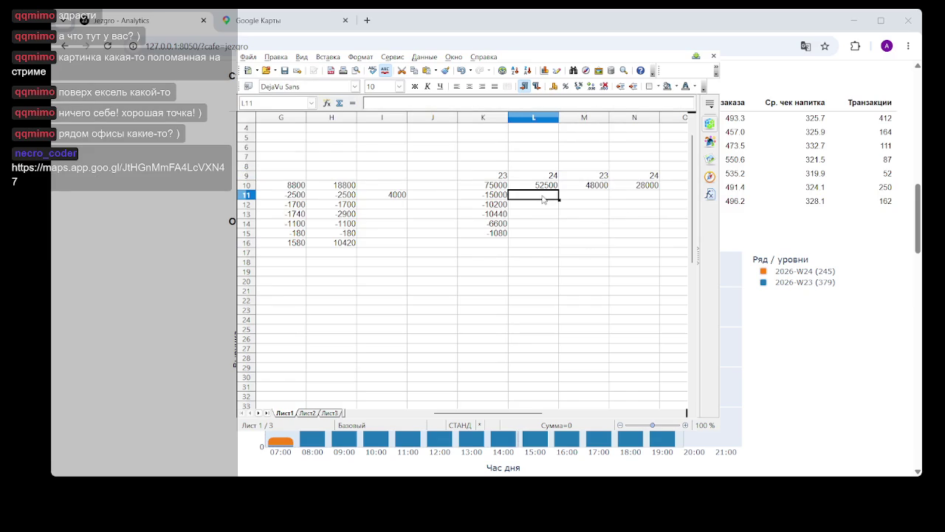
Enter =H11*3 in L11 and fill it down through L15.
type("=")
left_click(348, 201)
type("*3")
key("Return")
left_click(547, 195)
left_click_drag(559, 199, 559, 237)
left_click(613, 262)
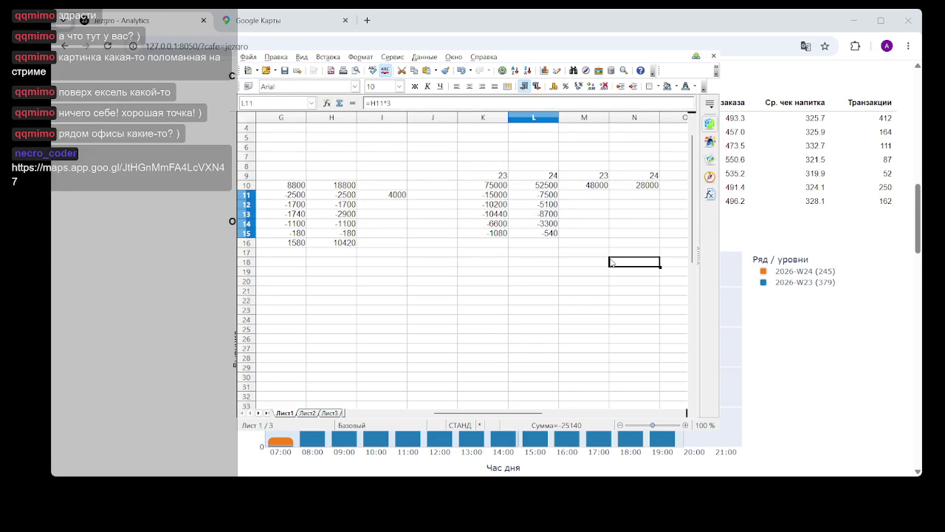
Enter =H11*6 in M11 and fill it down through M15.
left_click(589, 197)
type("=")
left_click(348, 196)
type("*6")
key("Return")
left_click(600, 196)
left_click_drag(610, 199, 612, 240)
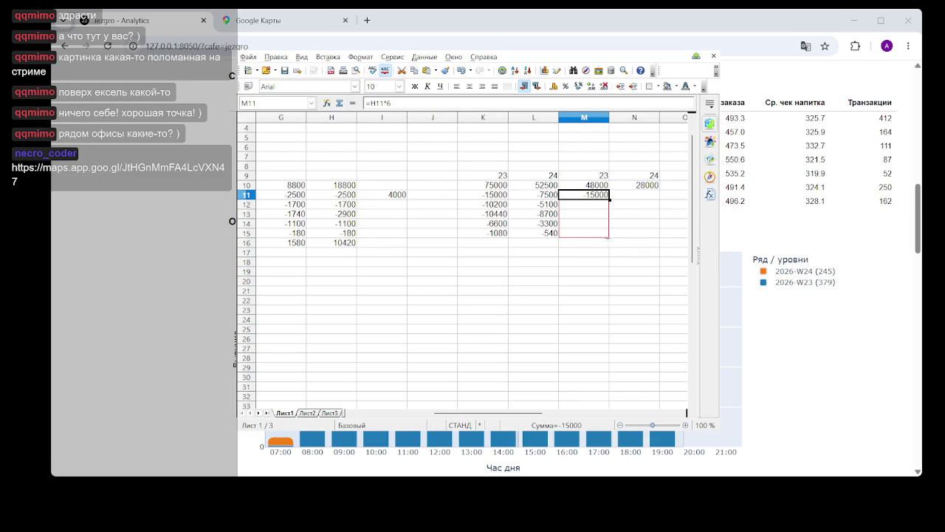
Enter =H11*3 in N11 and fill it down through N15.
left_click(642, 195)
type("=")
left_click(345, 196)
type("*3")
key("Return")
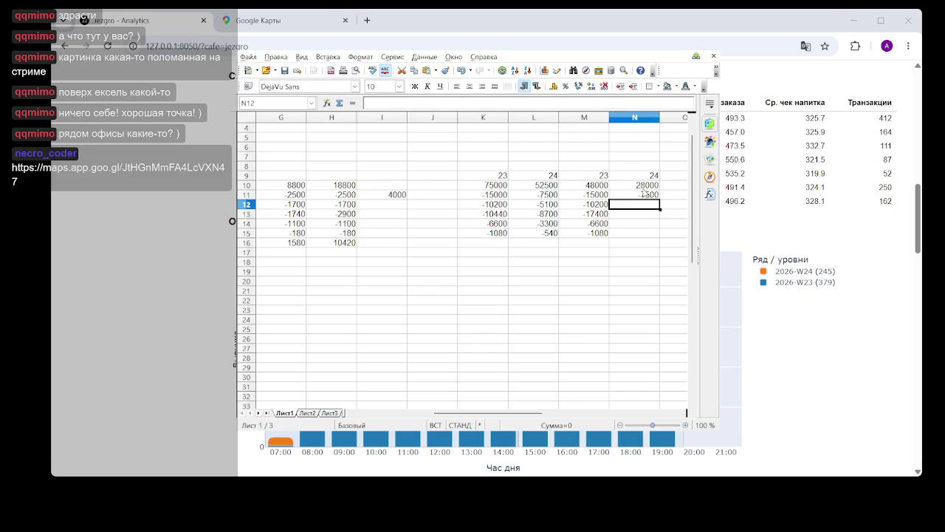
key("Up")
left_click_drag(663, 202, 660, 236)
left_click(663, 202)
left_click(659, 198)
left_click(650, 273)
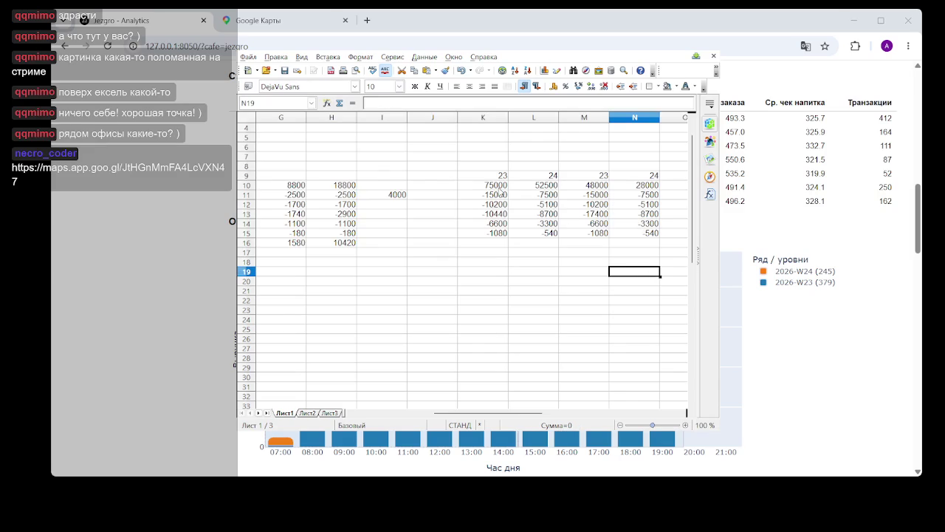
AutoSum columns K, L, M and N into row 16, giving 31680, 27360, -2280 and 2860.
left_click_drag(500, 187, 483, 243)
left_click(339, 104)
left_click_drag(547, 186, 546, 243)
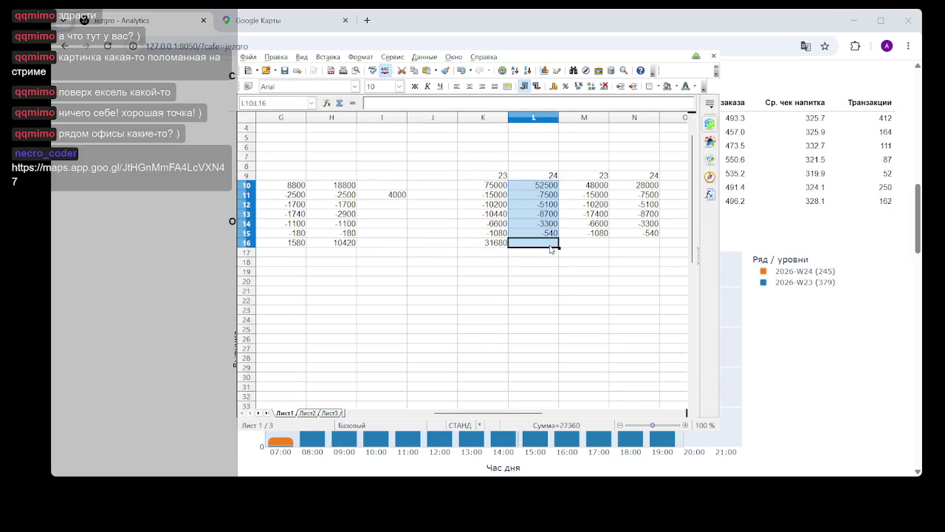
left_click(340, 103)
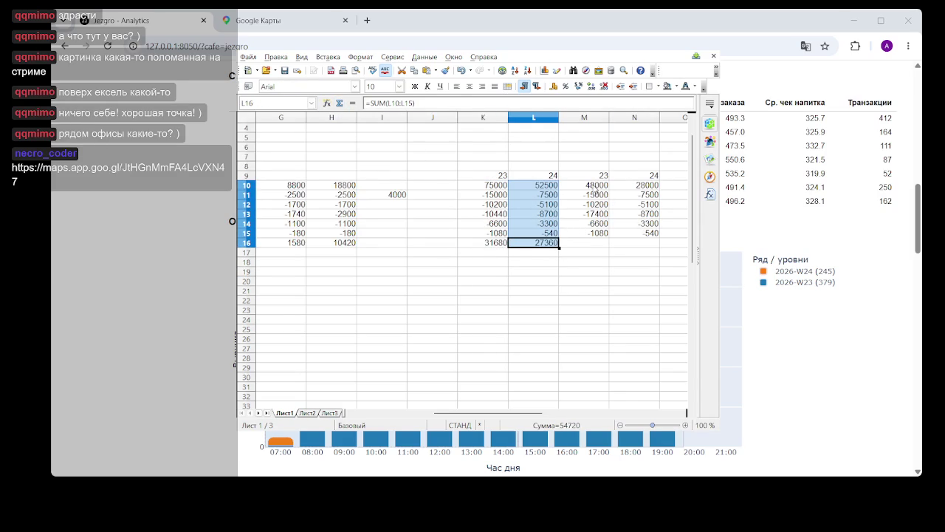
left_click_drag(594, 186, 595, 244)
left_click(340, 103)
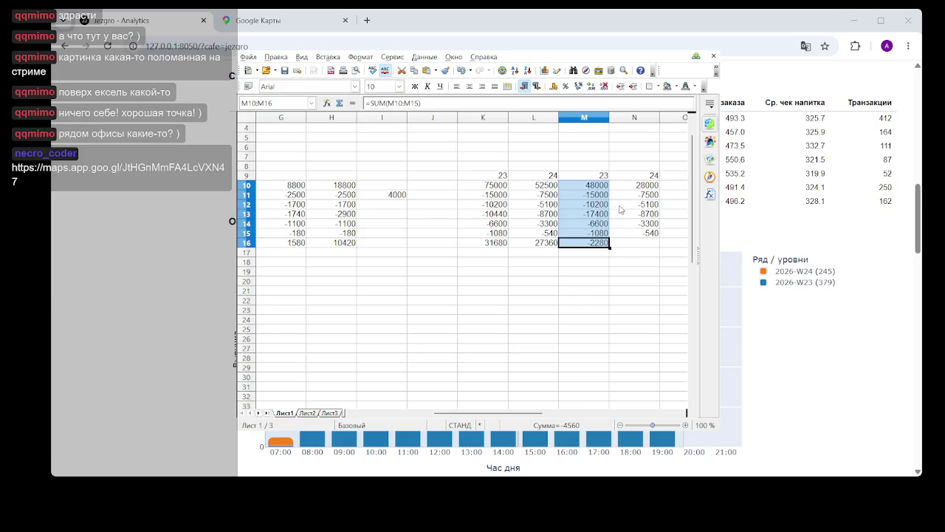
left_click(635, 187)
left_click_drag(634, 187, 634, 243)
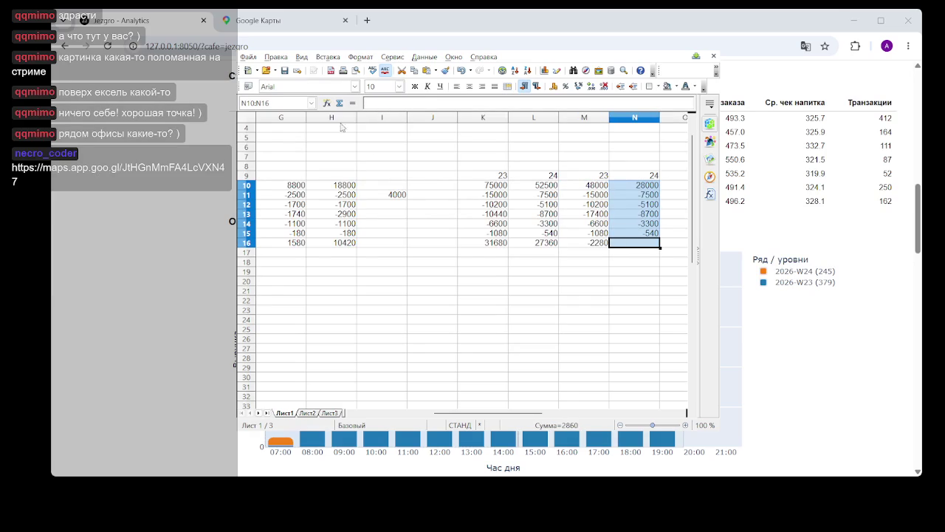
left_click(340, 104)
left_click(580, 338)
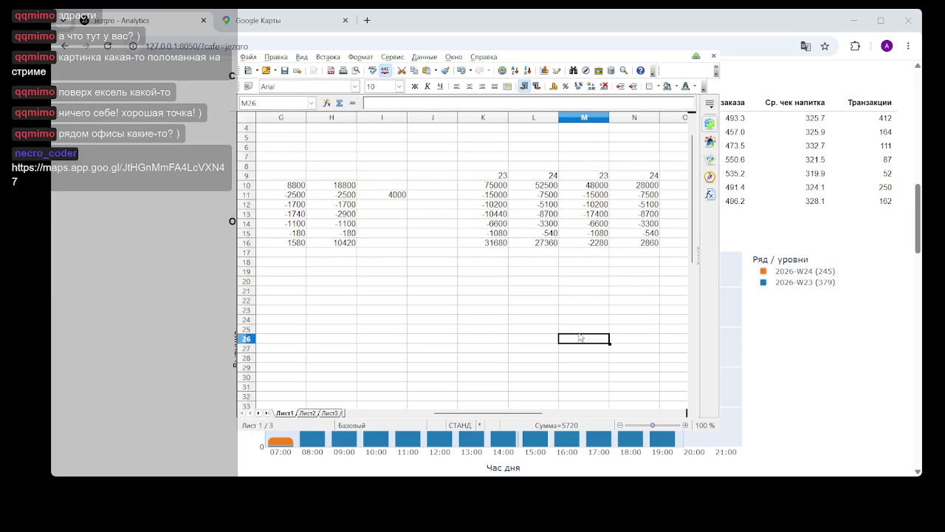
left_click(595, 186)
left_click(584, 205)
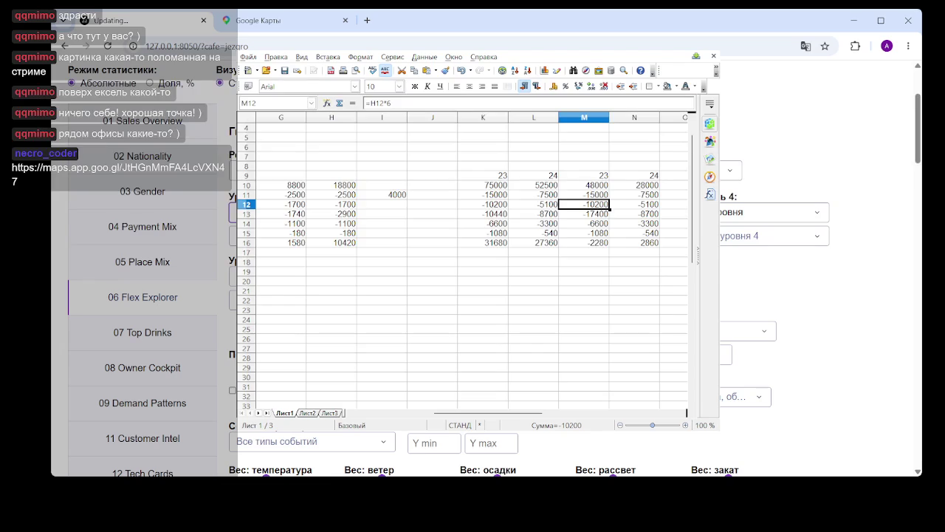
scroll(812, 295, "down", 3)
scroll(812, 296, "down", 2)
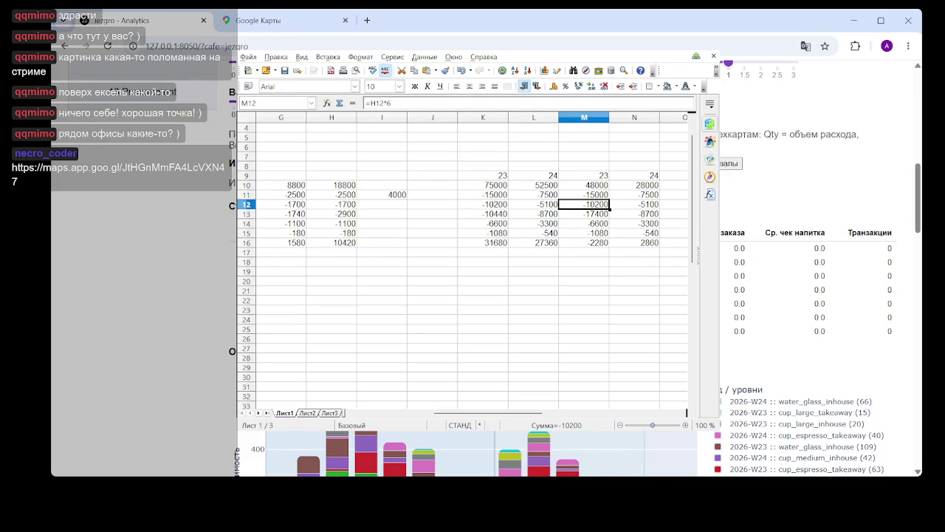
left_click(504, 216)
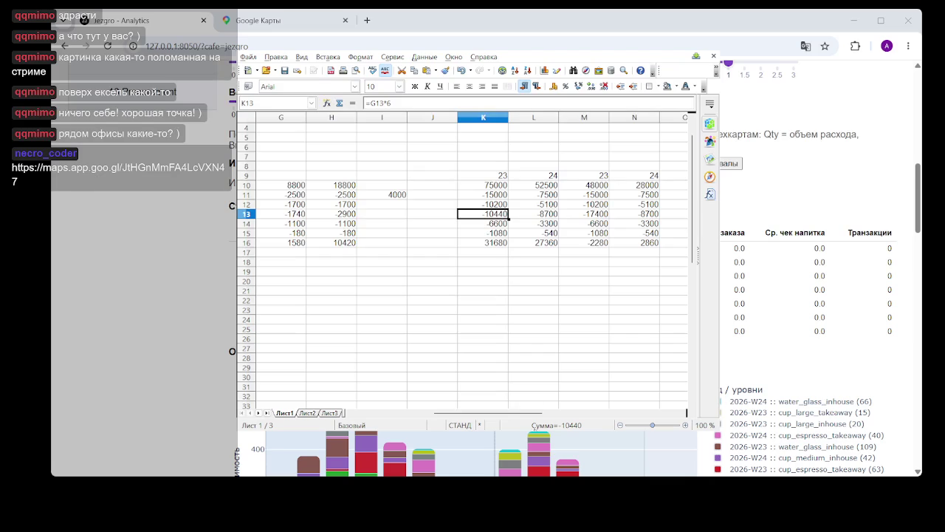
scroll(546, 418, "left", 1)
scroll(546, 418, "left", 1)
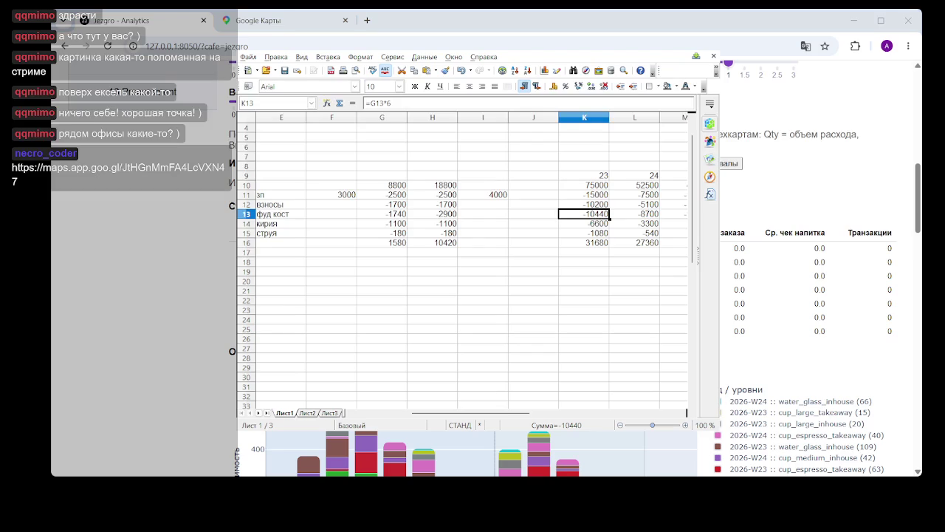
left_click(595, 233)
Overwrite the K13 food-cost formula with a fixed value and L13 with -8300.
left_click(598, 214)
type("-7")
type("500")
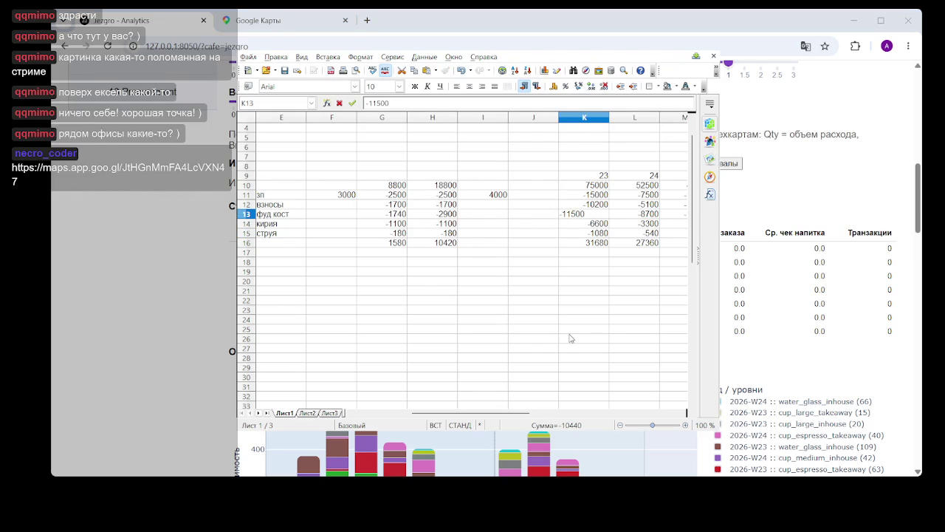
left_click(584, 338)
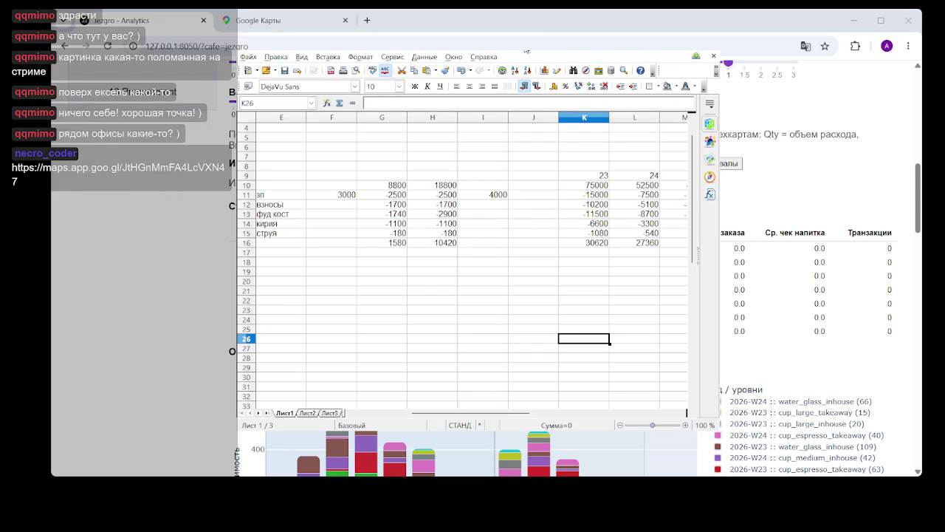
left_click(649, 214)
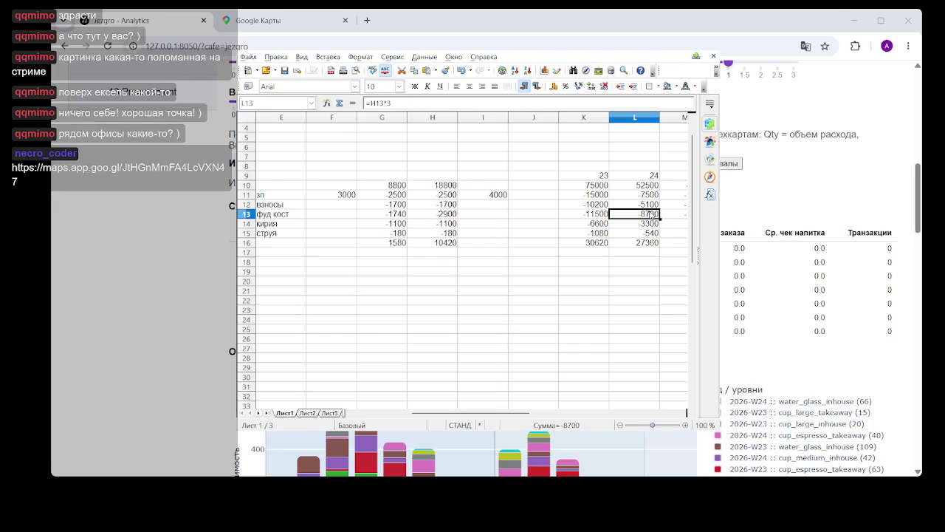
type("-8300")
left_click(629, 281)
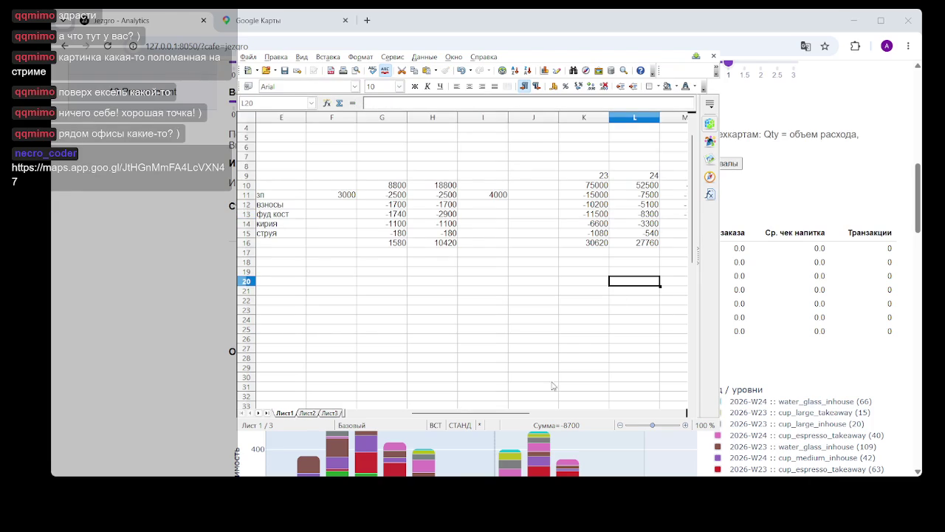
left_click_drag(530, 415, 569, 415)
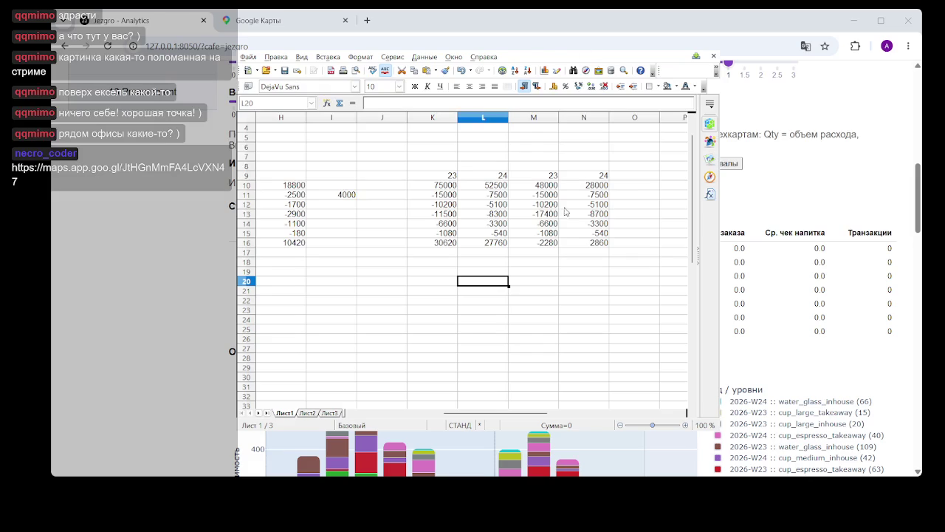
left_click(541, 214)
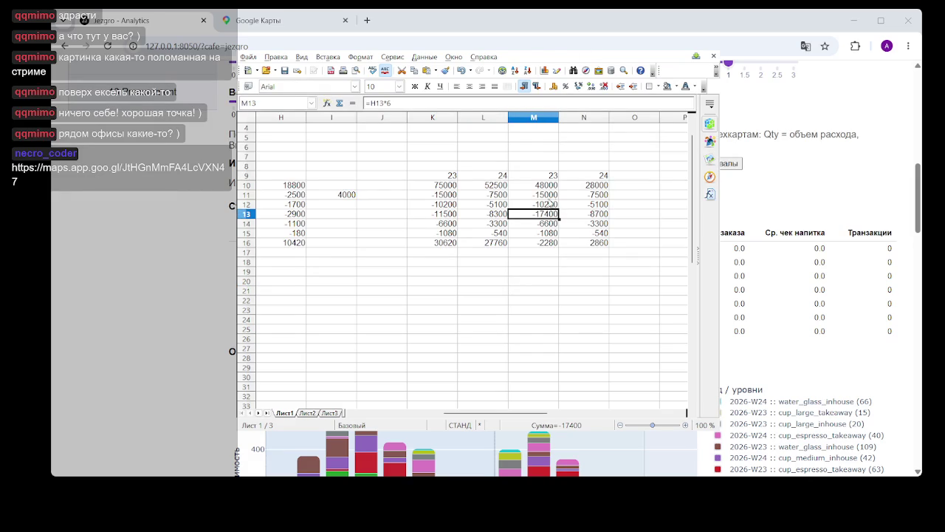
Check the week-23 cells, then replace the M13 food cost with a fixed -8700.
left_click(556, 186)
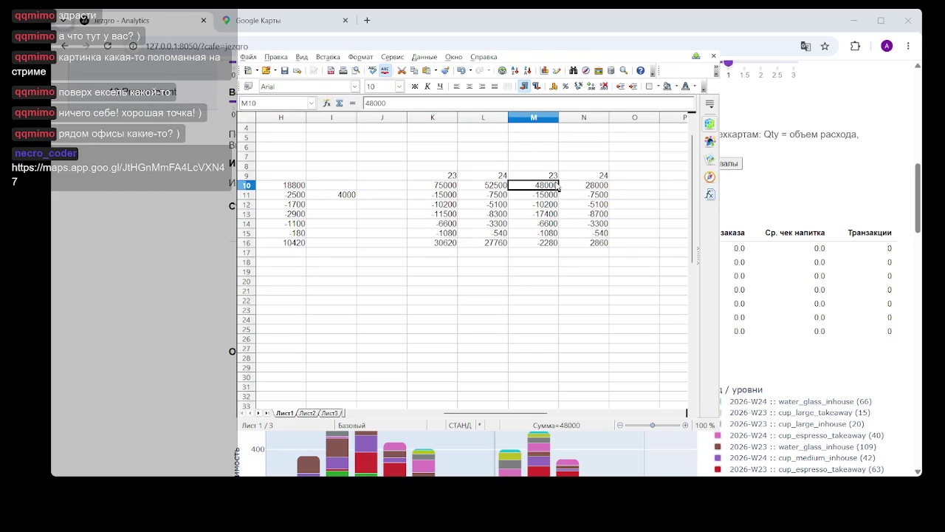
left_click(554, 208)
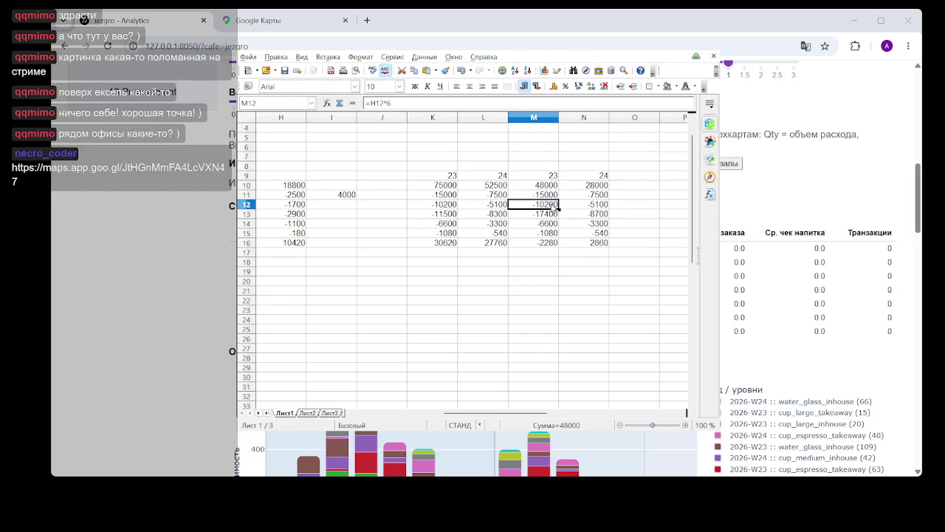
left_click(552, 215)
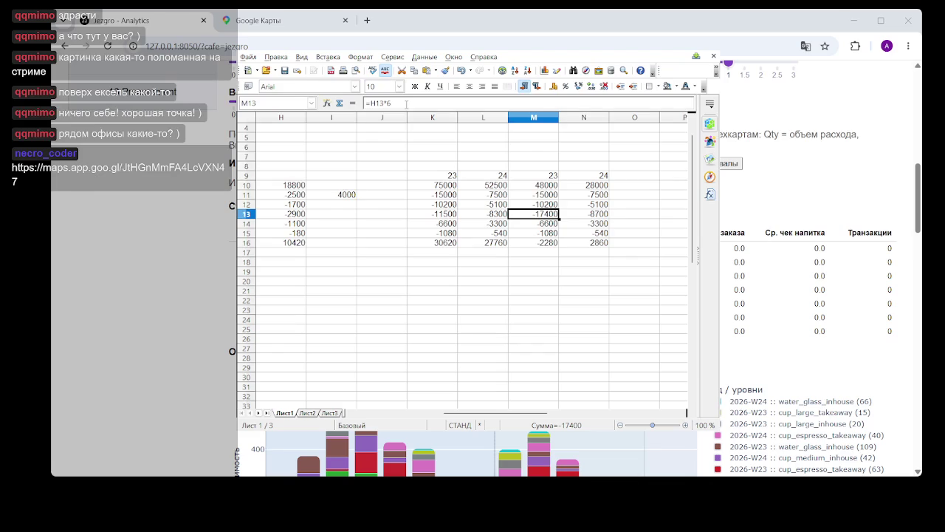
left_click(406, 104)
key("Return")
left_click(555, 215)
type("-8700")
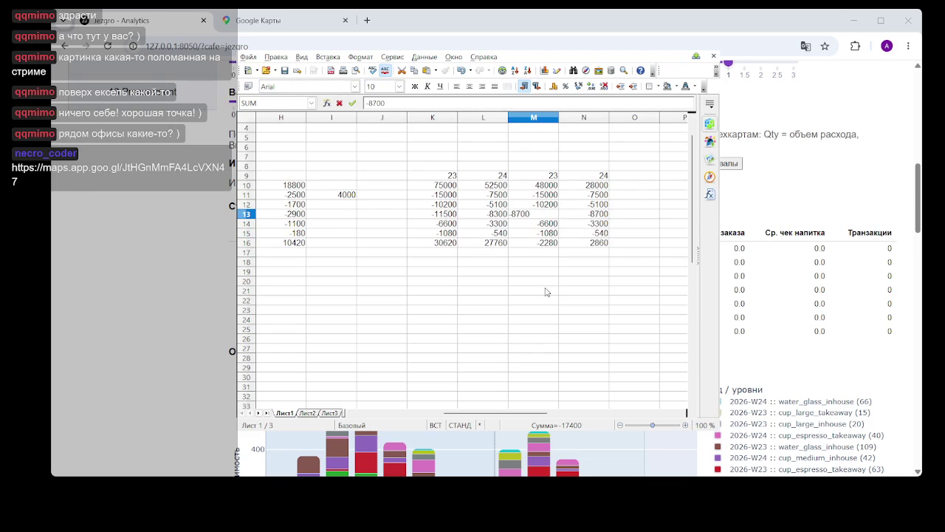
key("Return")
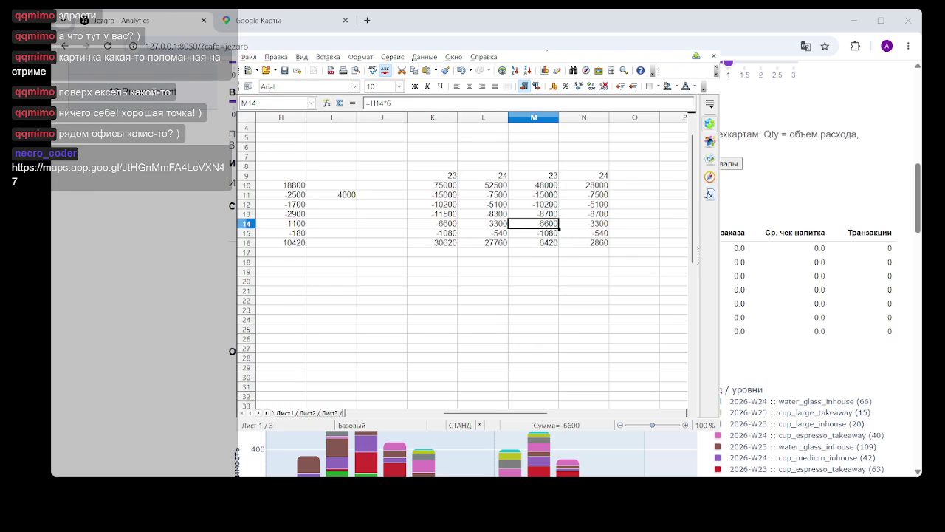
Overwrite the N13 food cost with a fixed -5400.
left_click(601, 217)
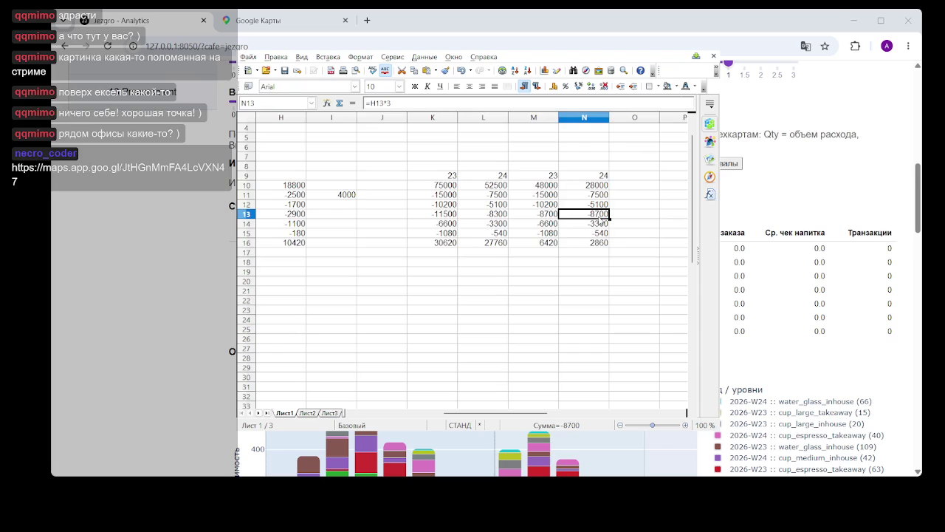
type("-5400")
key("Return")
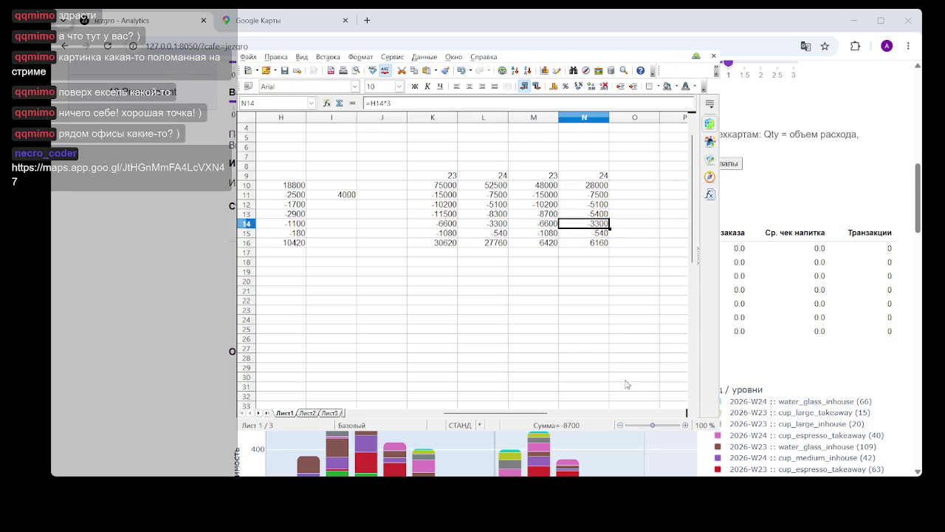
left_click(615, 340)
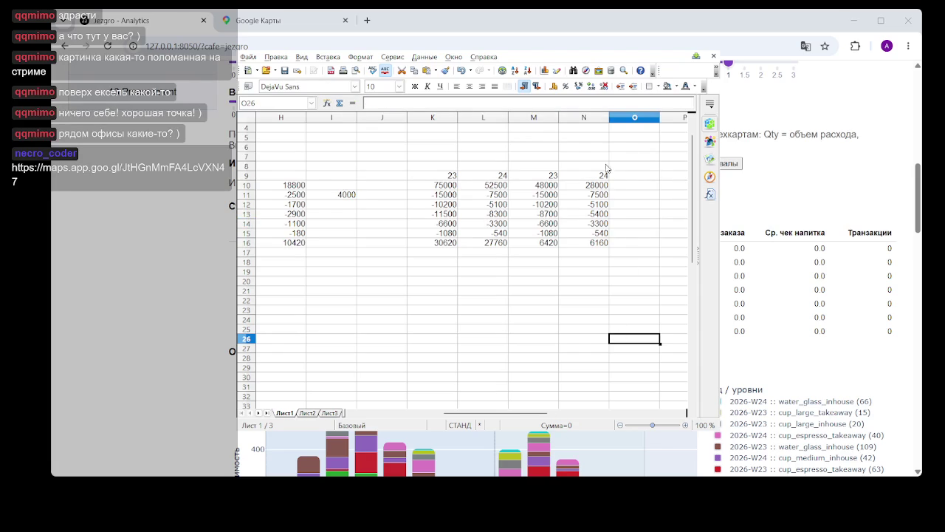
Review the formulas and fixed values in columns M and N and the N16 total of 6160.
left_click(597, 225)
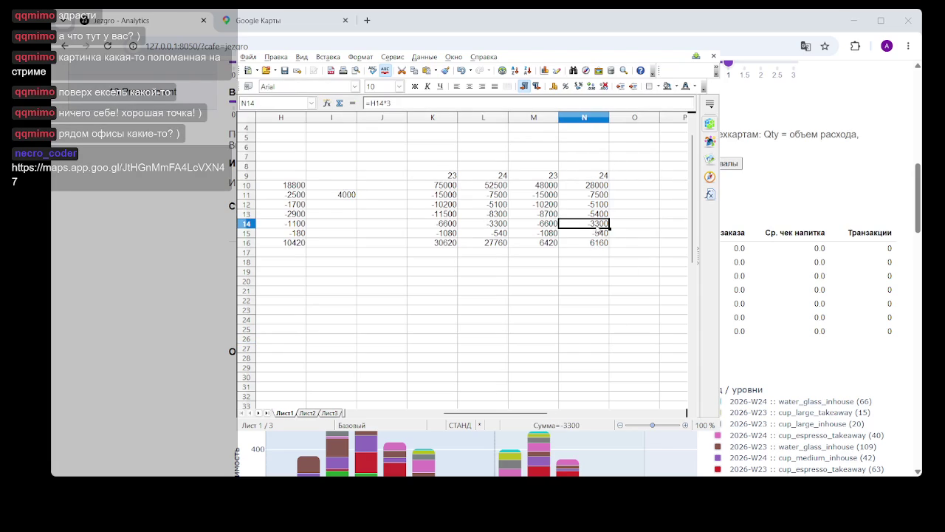
left_click(595, 235)
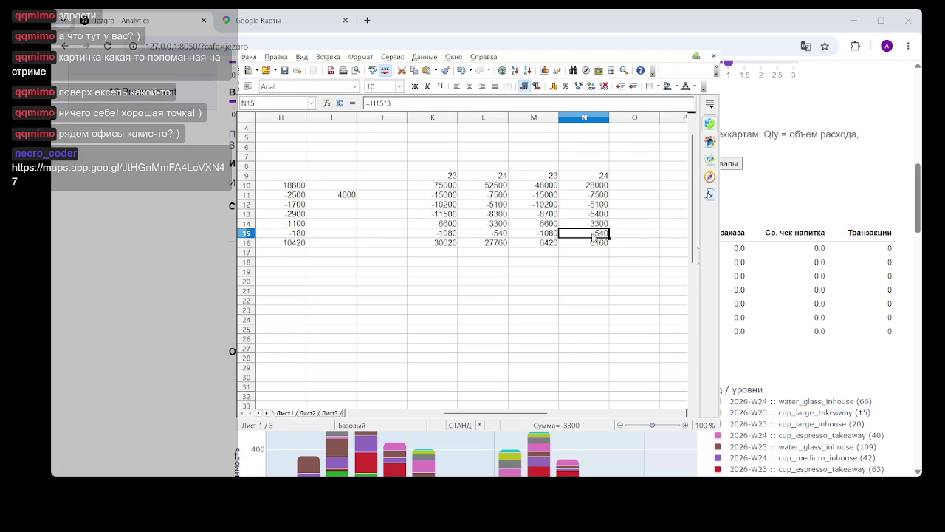
left_click(547, 186)
left_click(549, 196)
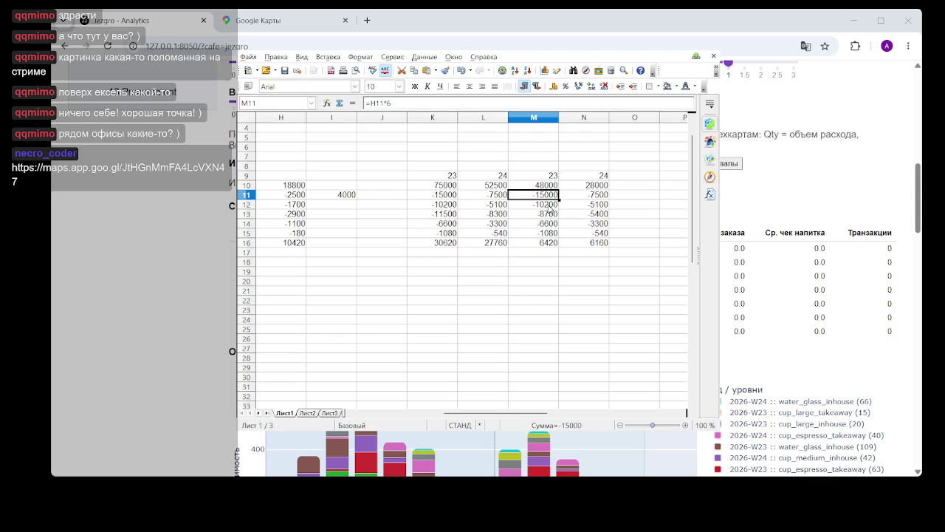
left_click(549, 205)
mouse_move(542, 413)
left_mouse_down()
mouse_move(509, 413)
mouse_move(540, 413)
left_mouse_up()
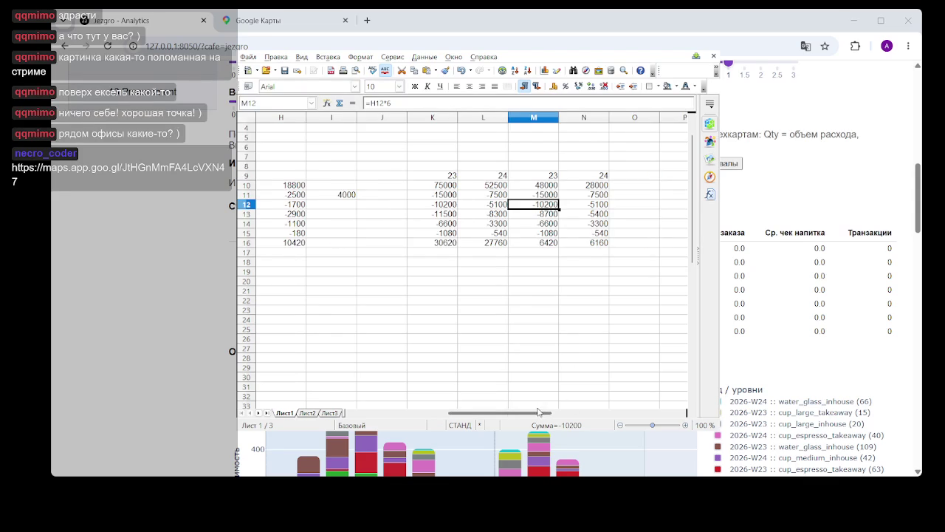
left_click(551, 216)
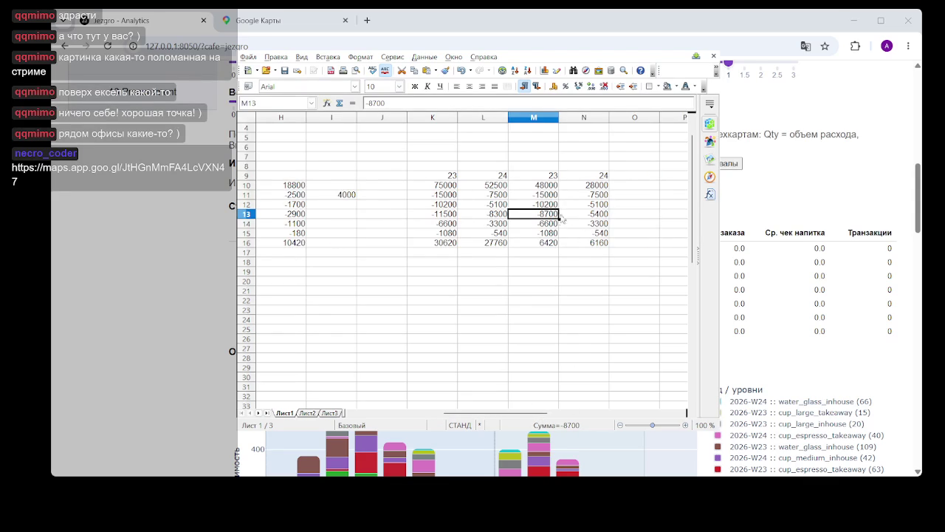
left_click(599, 215)
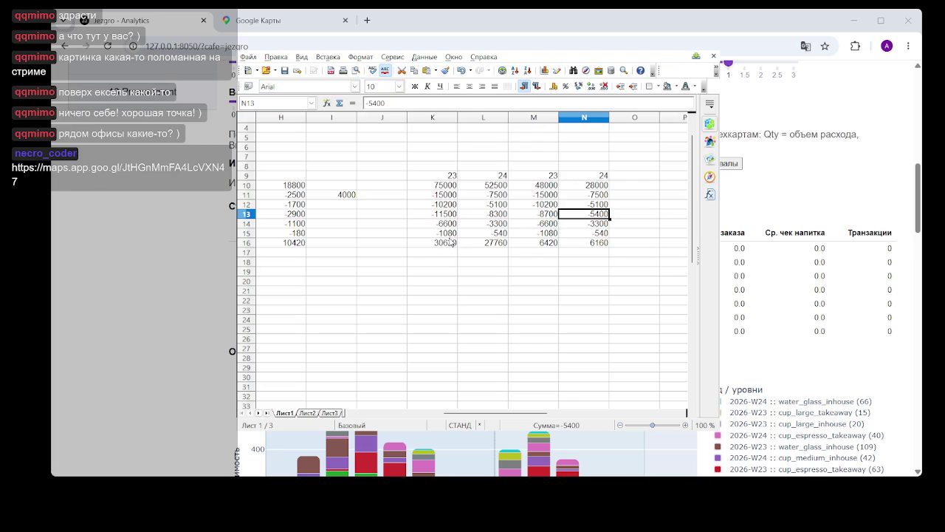
left_click(596, 244)
left_click(550, 273)
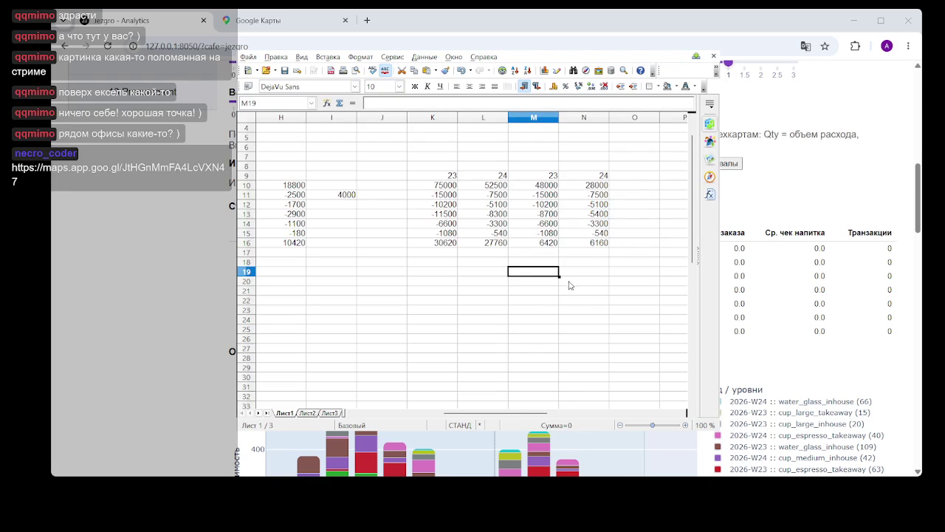
left_click_drag(532, 414, 551, 414)
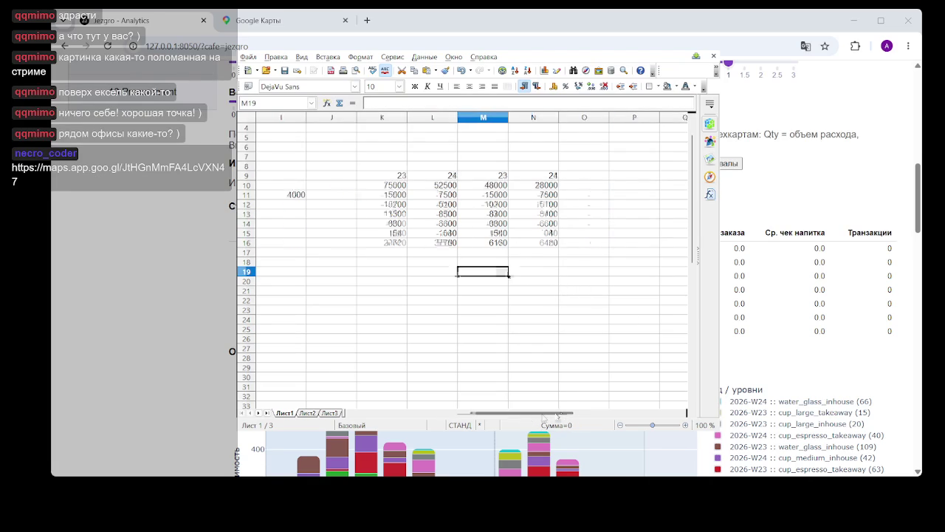
Enter week header 22 in both O9 and P9.
left_click(553, 180)
type("22")
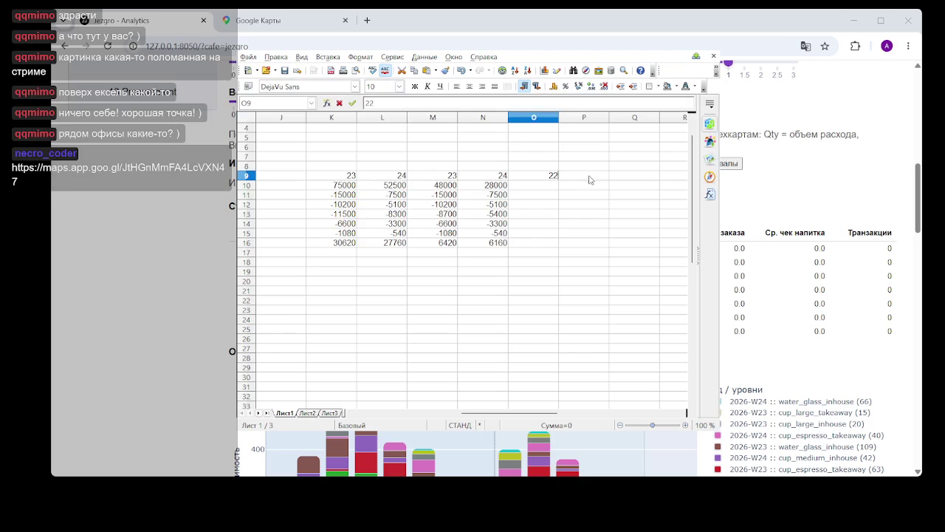
left_click(591, 179)
type("22")
left_click(594, 264)
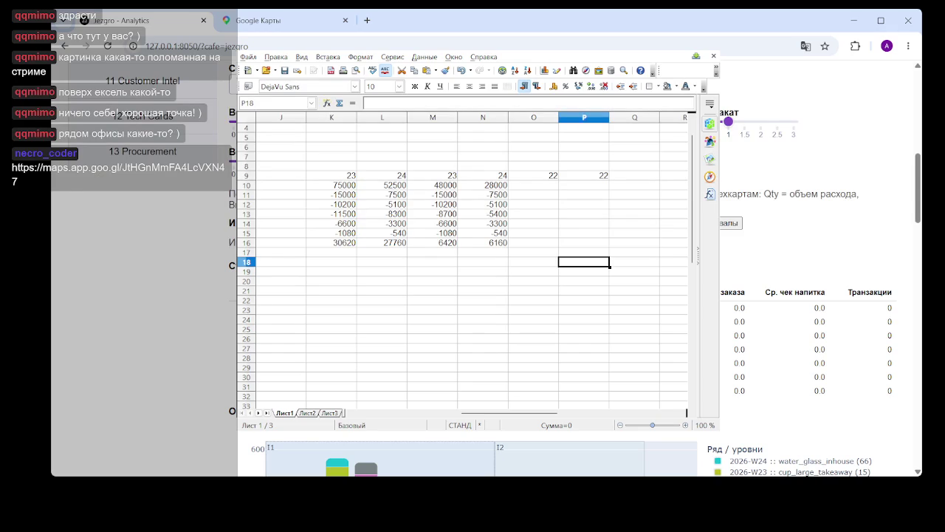
Enter =H11*6 in O11 and fill it down through O15.
left_click(543, 198)
type("=")
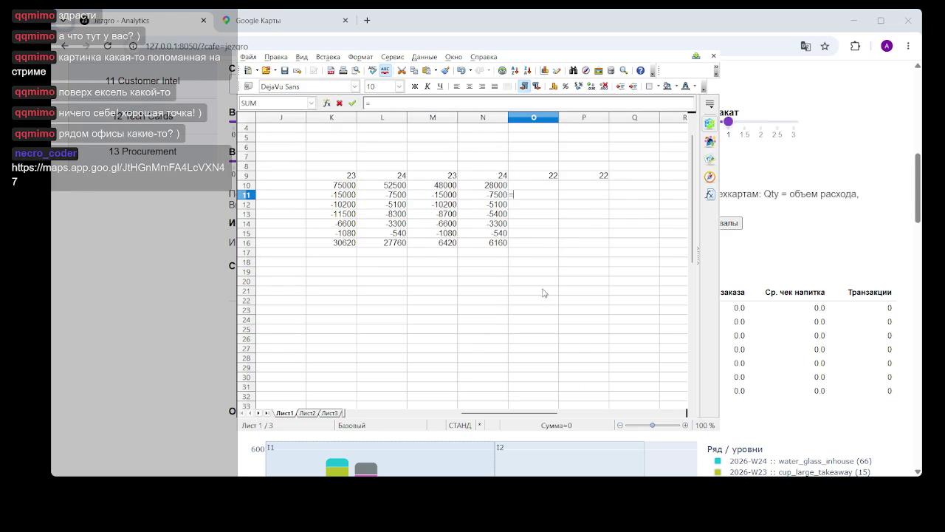
left_click_drag(539, 414, 507, 415)
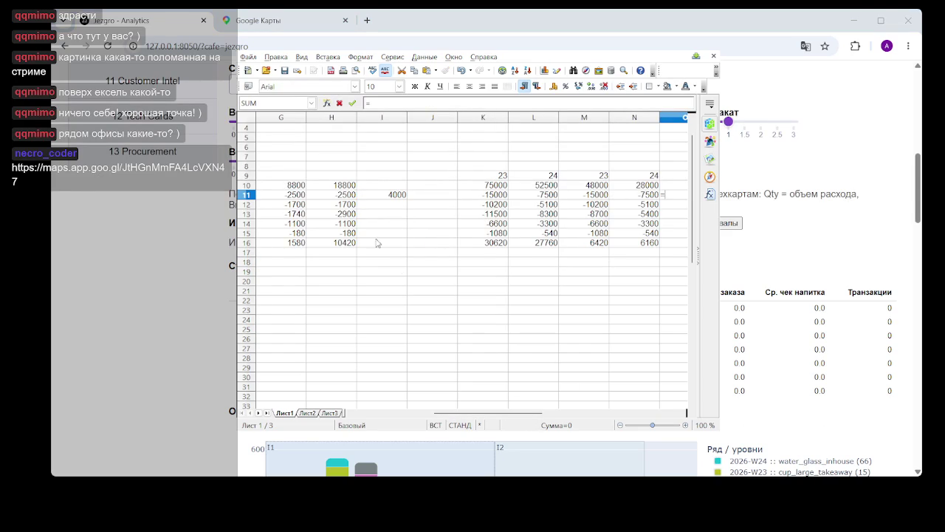
left_click(344, 195)
type("*6")
key("Return")
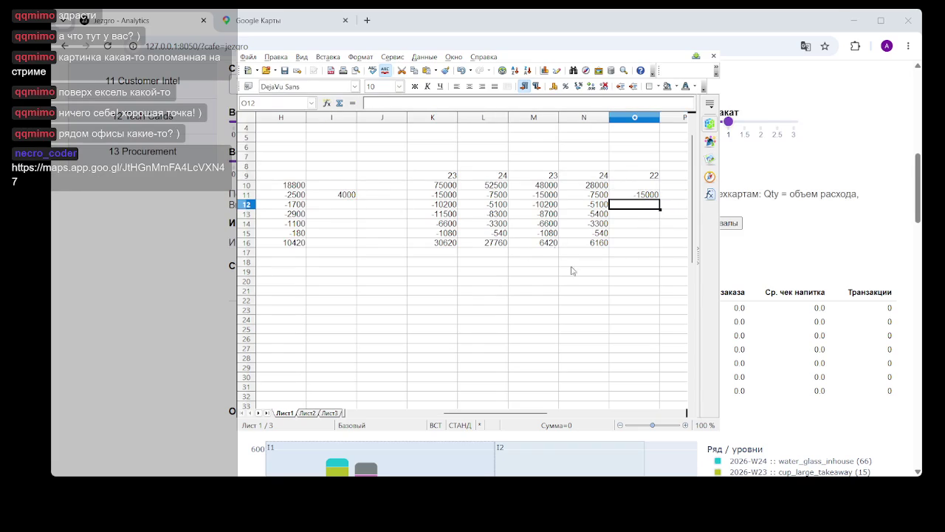
left_click_drag(523, 415, 539, 415)
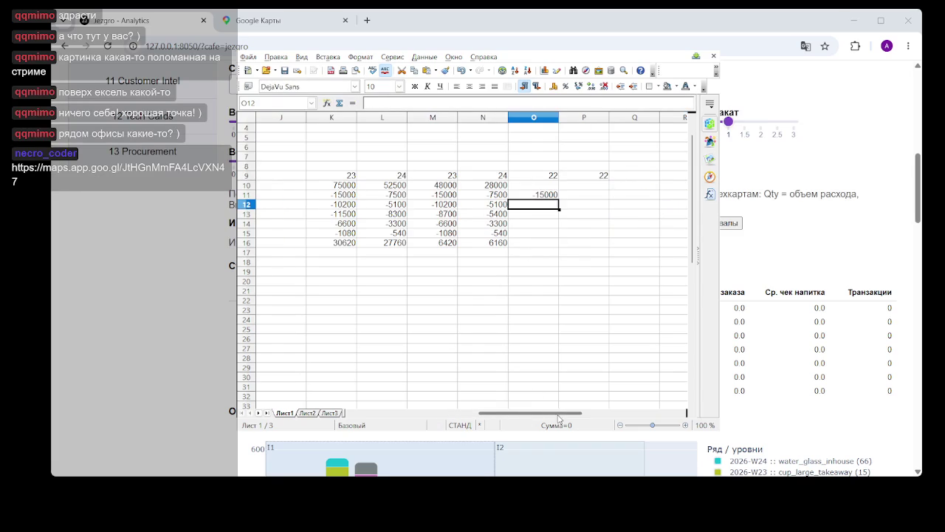
left_click(549, 195)
mouse_move(558, 199)
left_mouse_down()
mouse_move(554, 243)
mouse_move(555, 234)
left_mouse_up()
Start a formula in P11, then cancel it, leaving the cell empty.
left_click(594, 195)
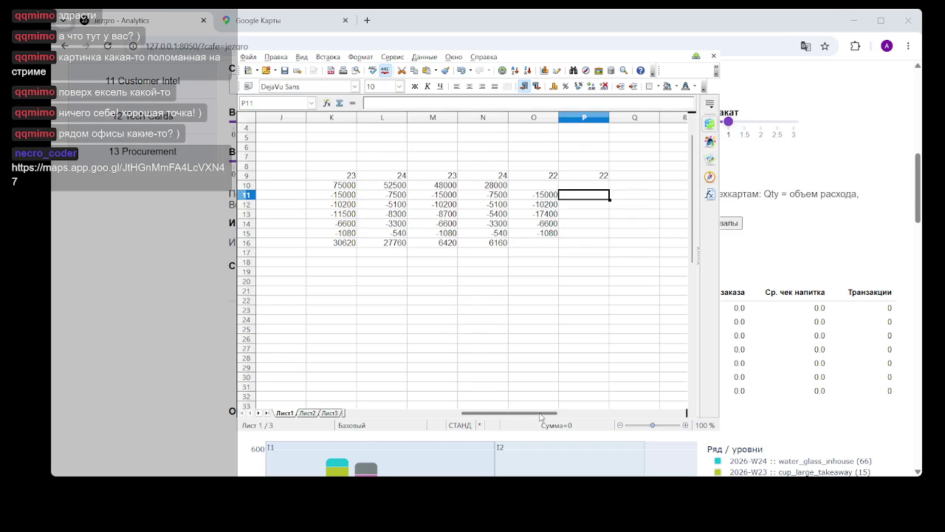
type("=")
left_click_drag(542, 415, 508, 417)
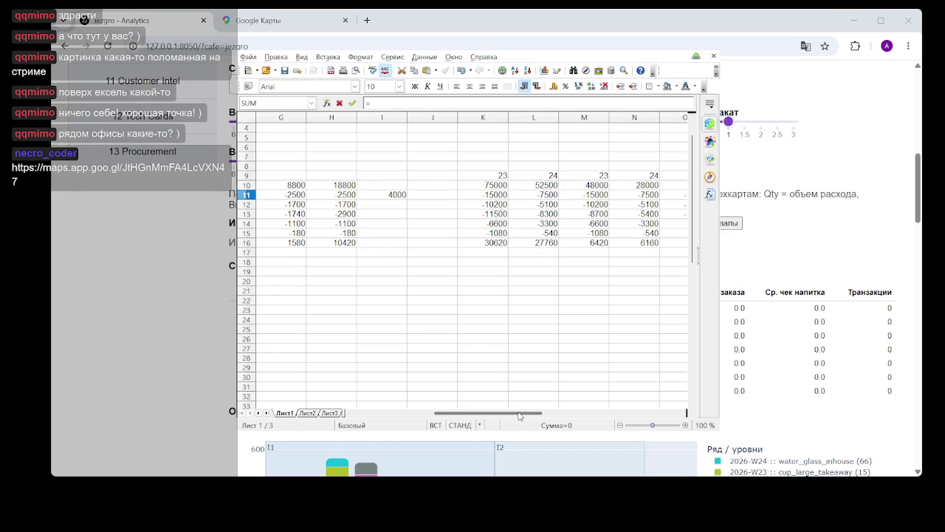
left_click_drag(520, 416, 537, 416)
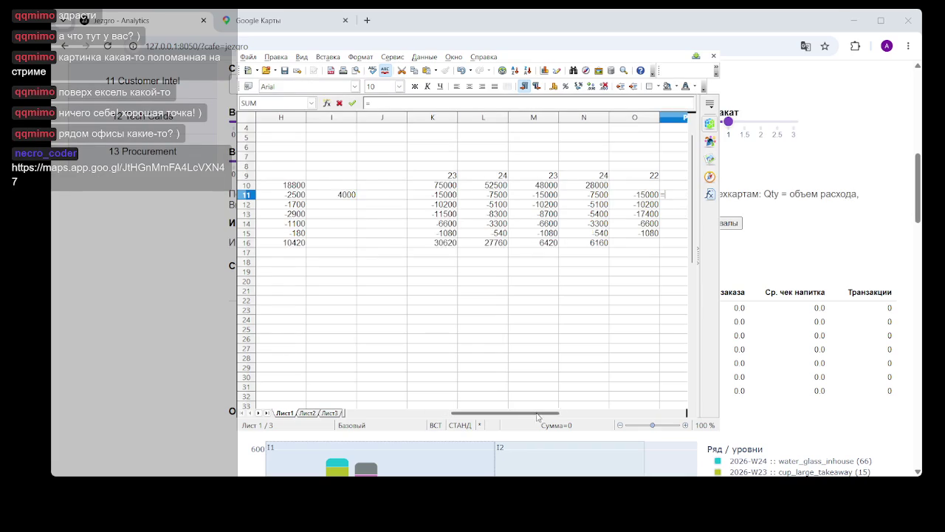
key("BackSpace")
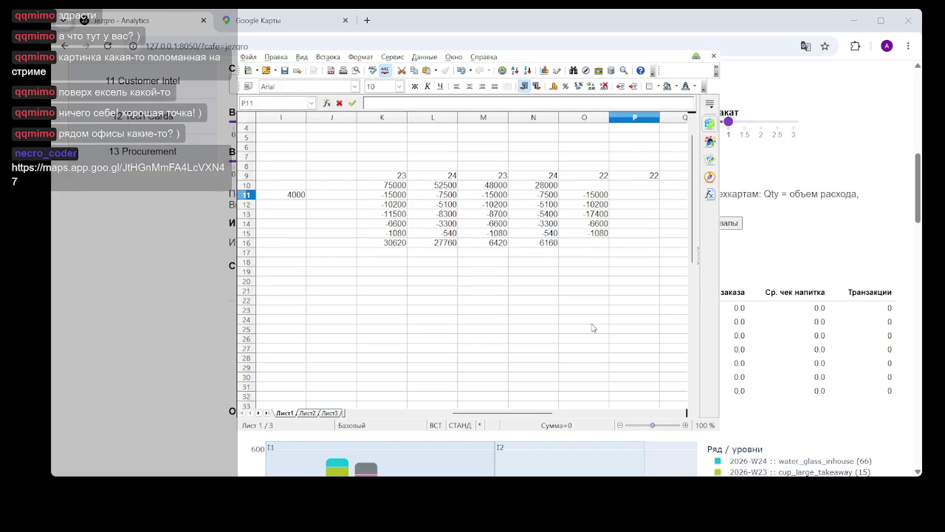